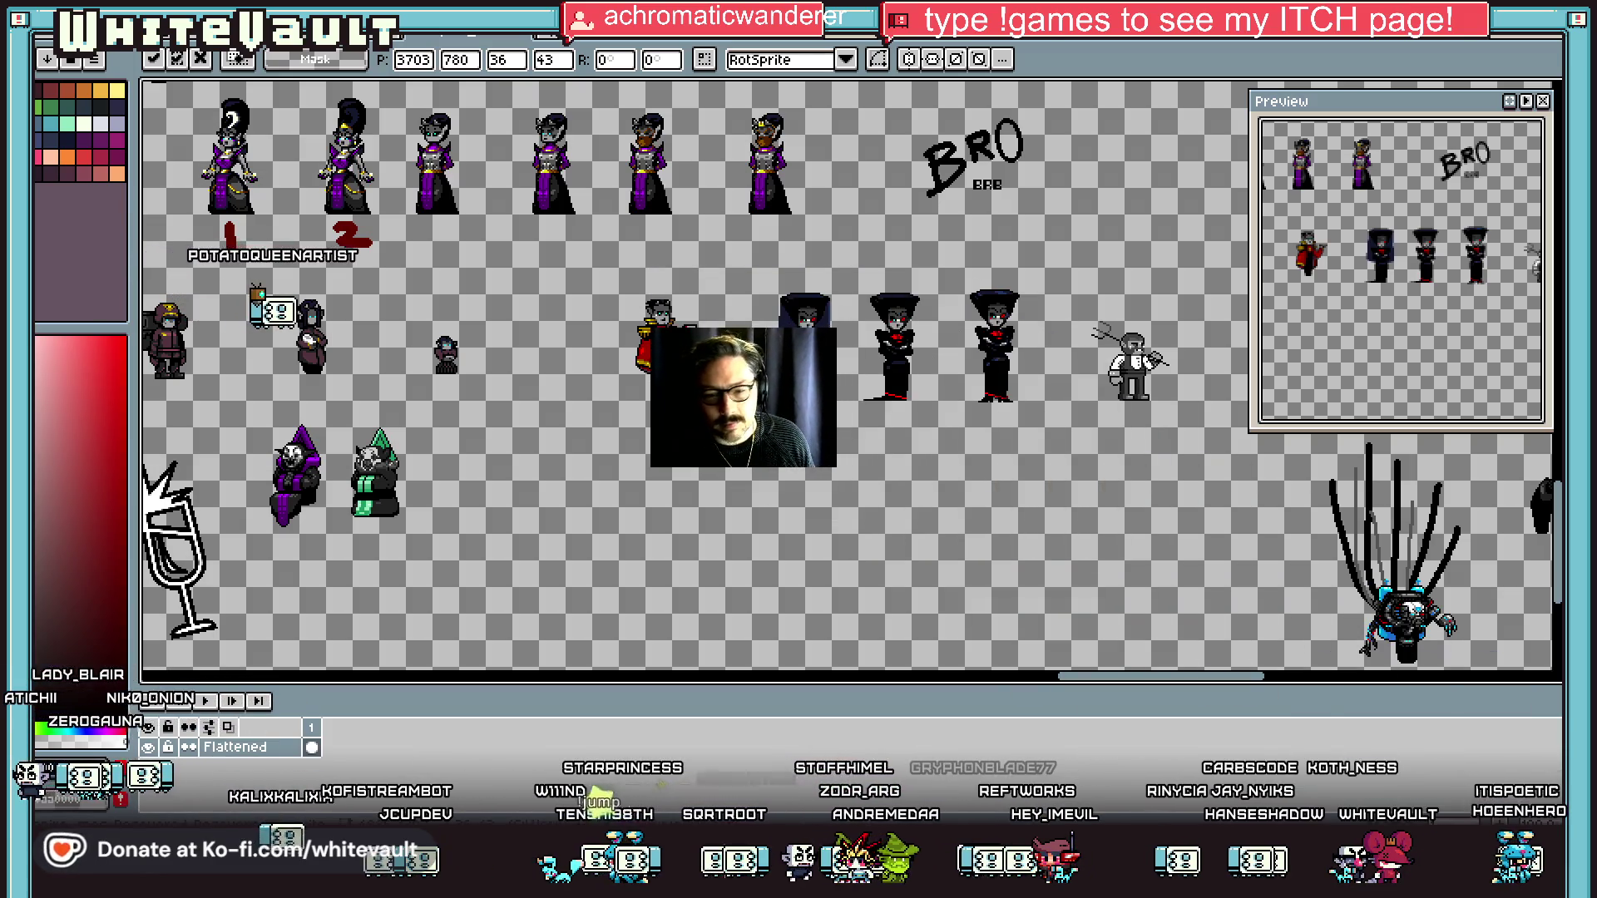
Zoom out over the sprite sheet, then zoom back in close on the purple-robed hooded reaper.
scroll(918, 362, down, 3)
scroll(514, 293, up, 3)
scroll(541, 183, up, 4)
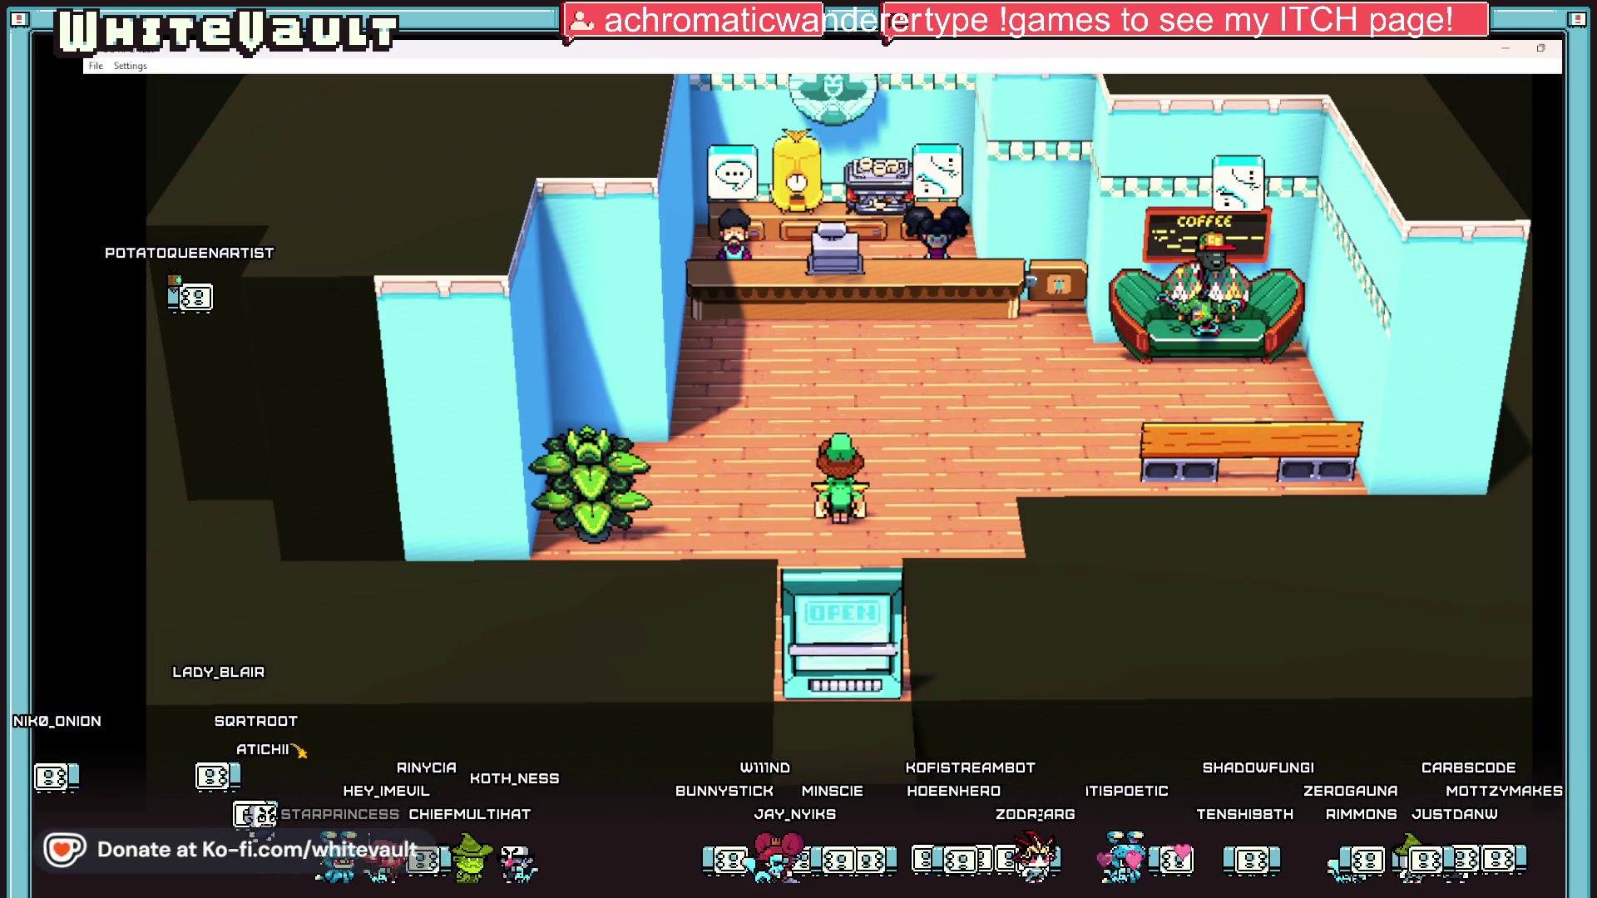
Leave the café game and return to Aseprite with the reaper sprite up close.
key(alt+Tab)
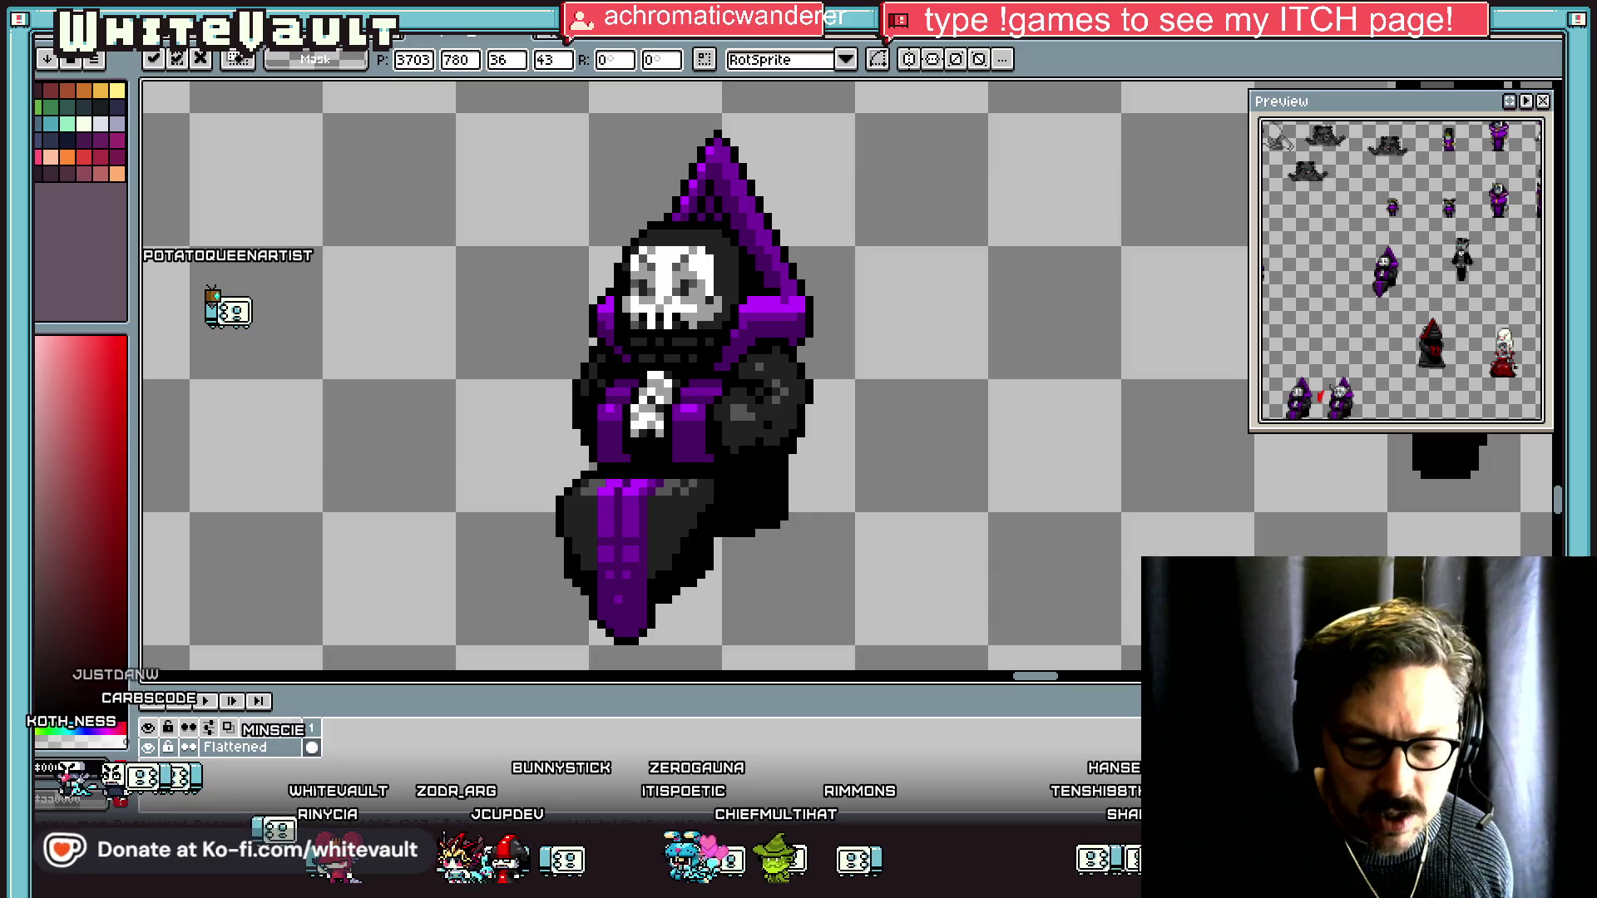
Scroll up the Bluesky pixel-art post to view its animated armoured knight GIF.
scroll(1113, 535, up, 1)
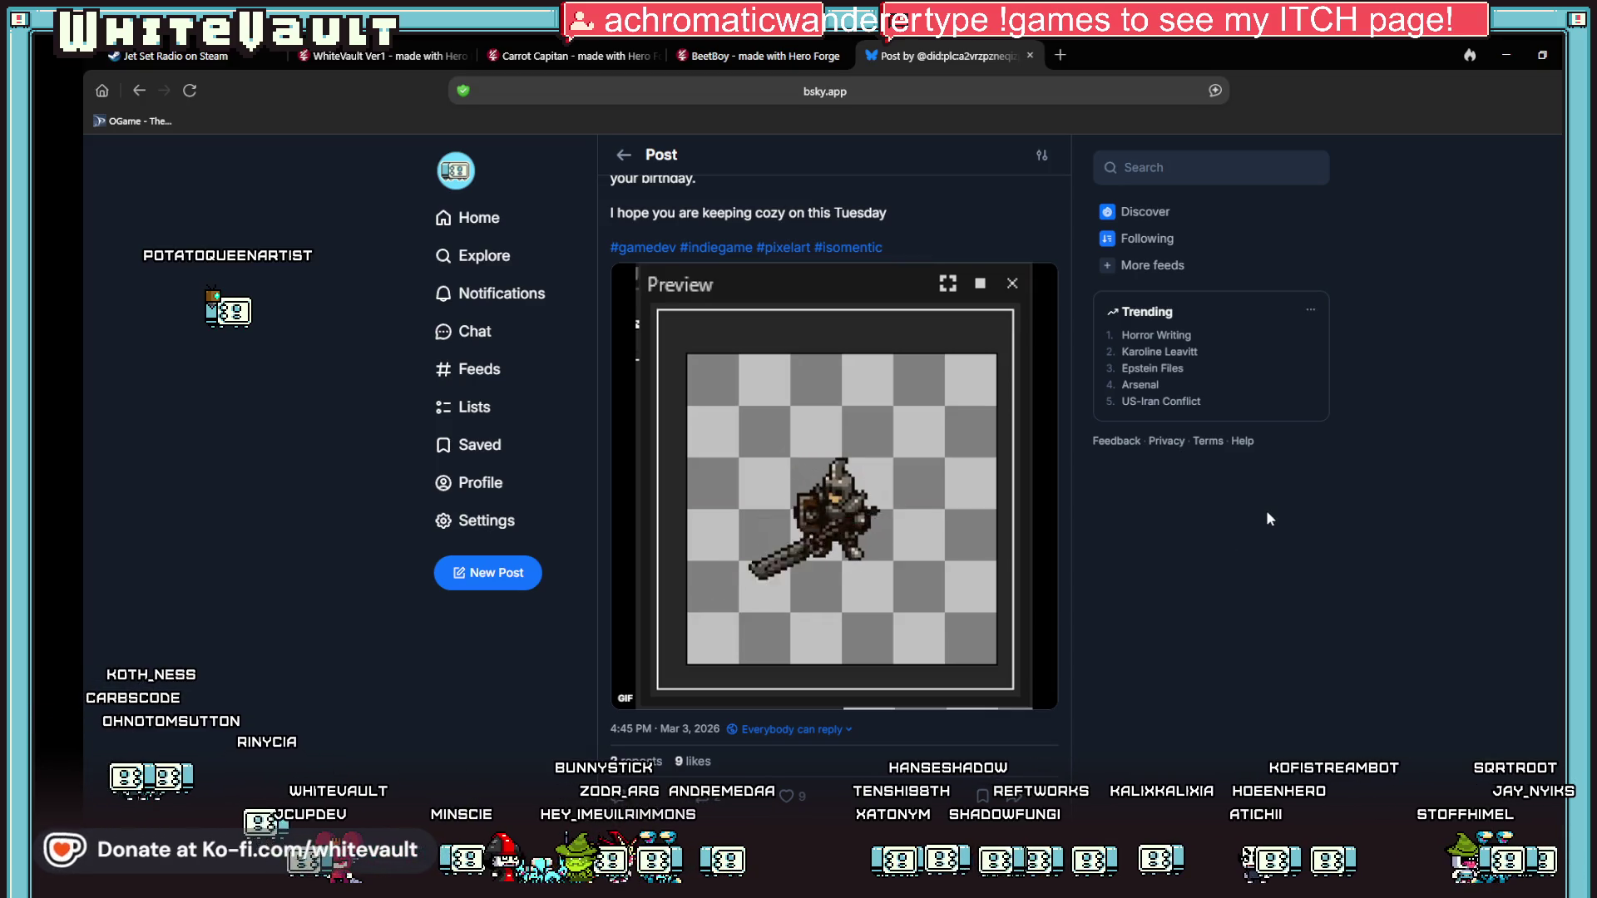
Open the profile page of the knight animation post's author.
scroll(1265, 512, down, 1)
scroll(1266, 519, up, 2)
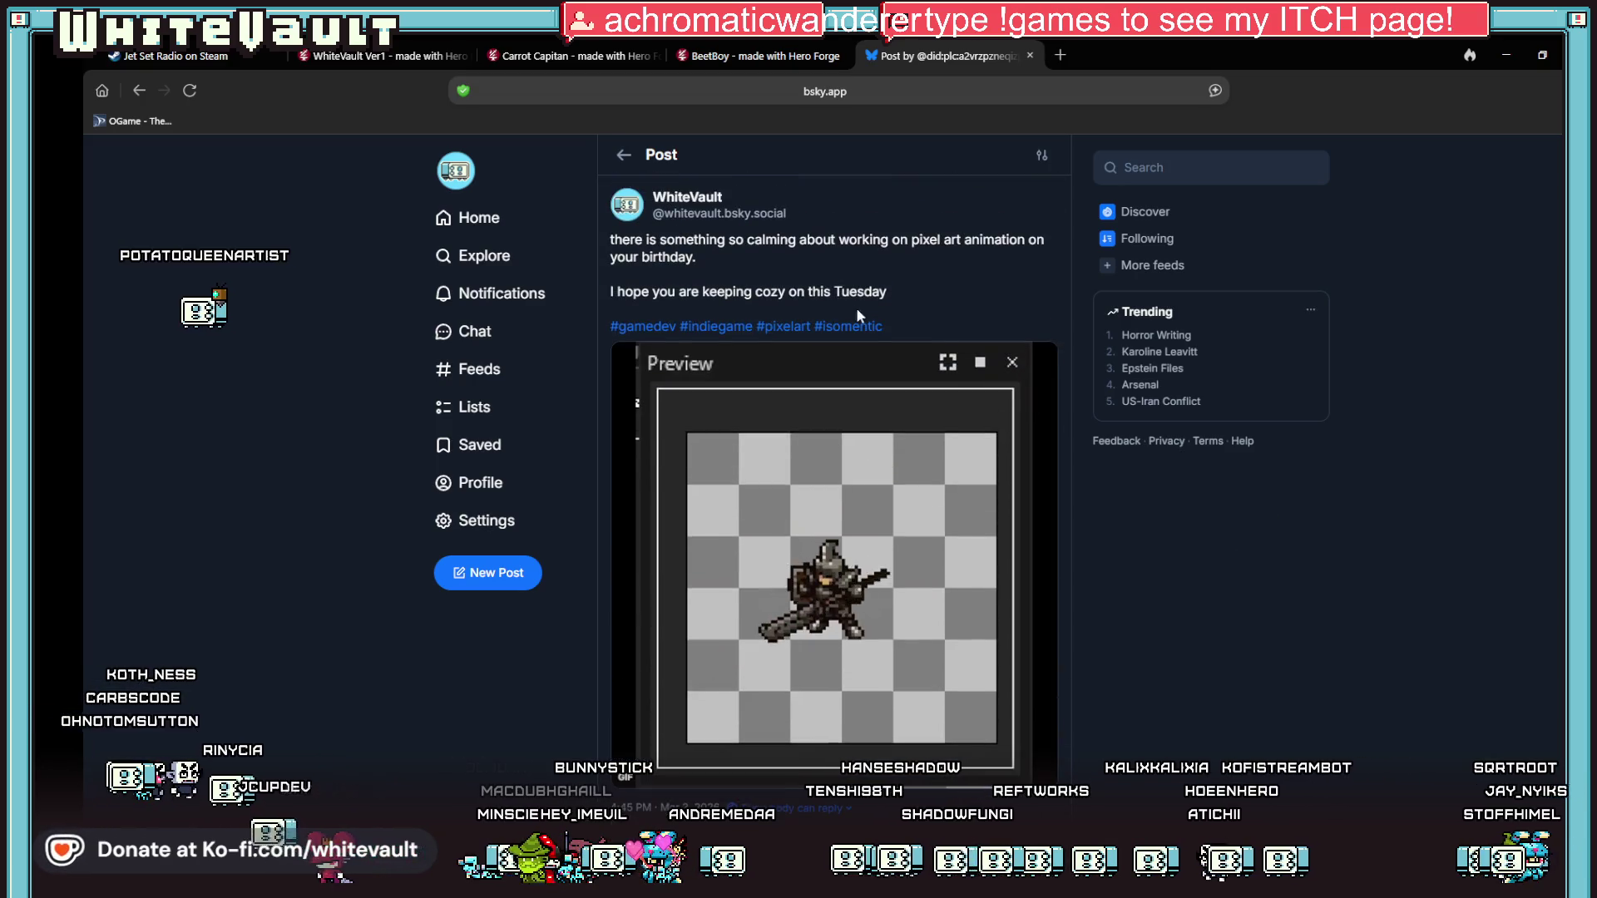
click(687, 197)
Browse down the profile feed through older pixel-art animation posts.
scroll(1356, 532, down, 8)
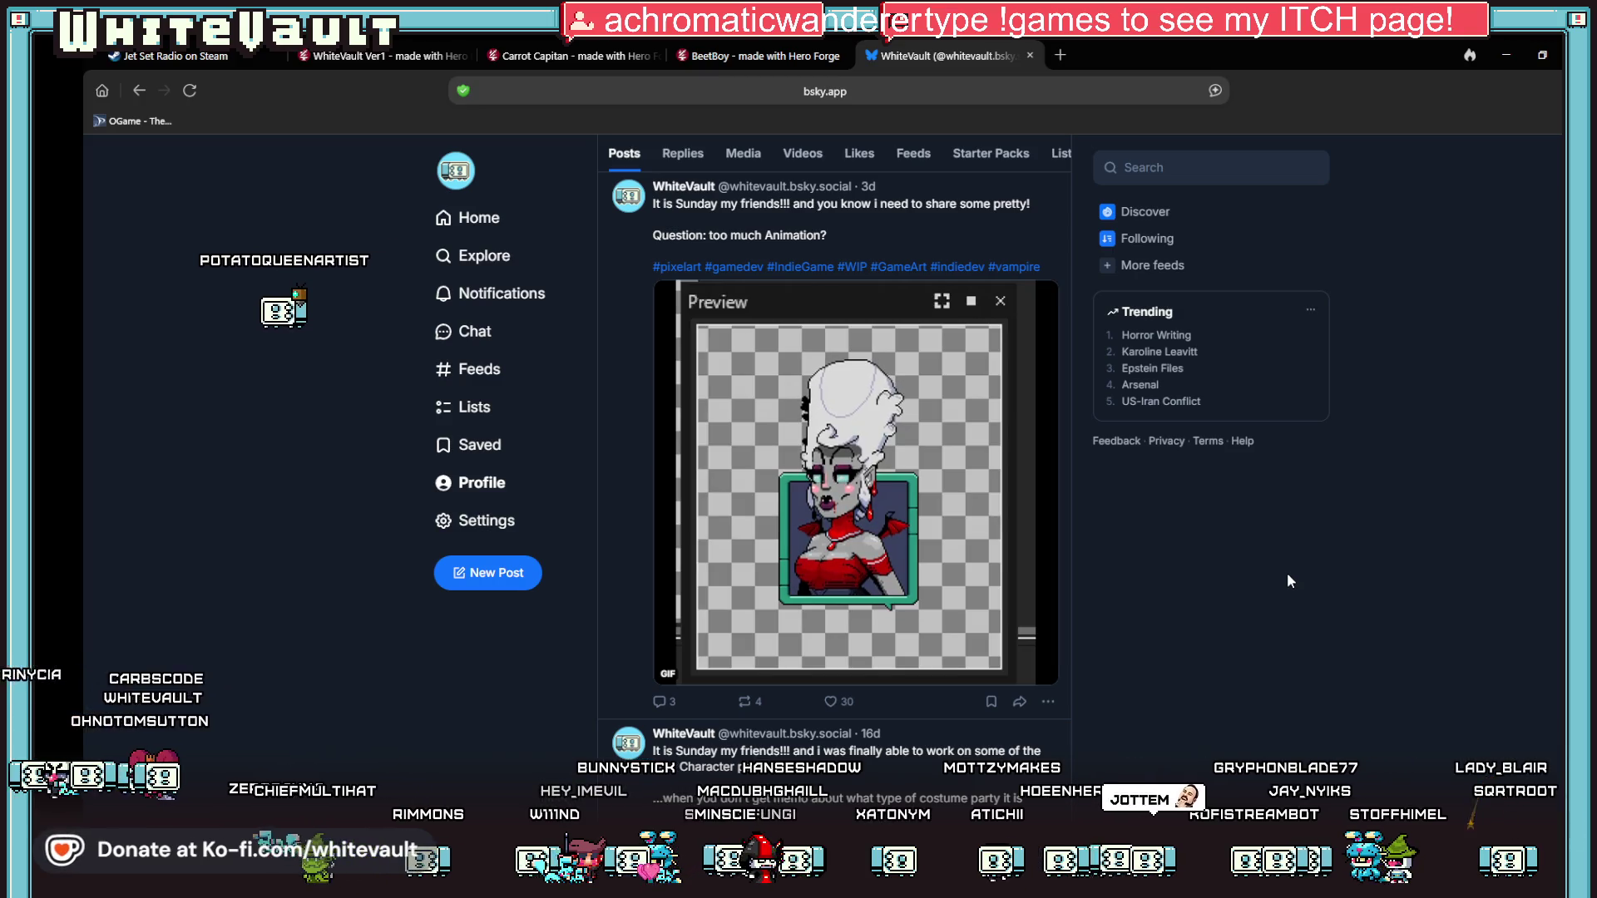
scroll(1284, 535, down, 5)
scroll(1284, 535, down, 6)
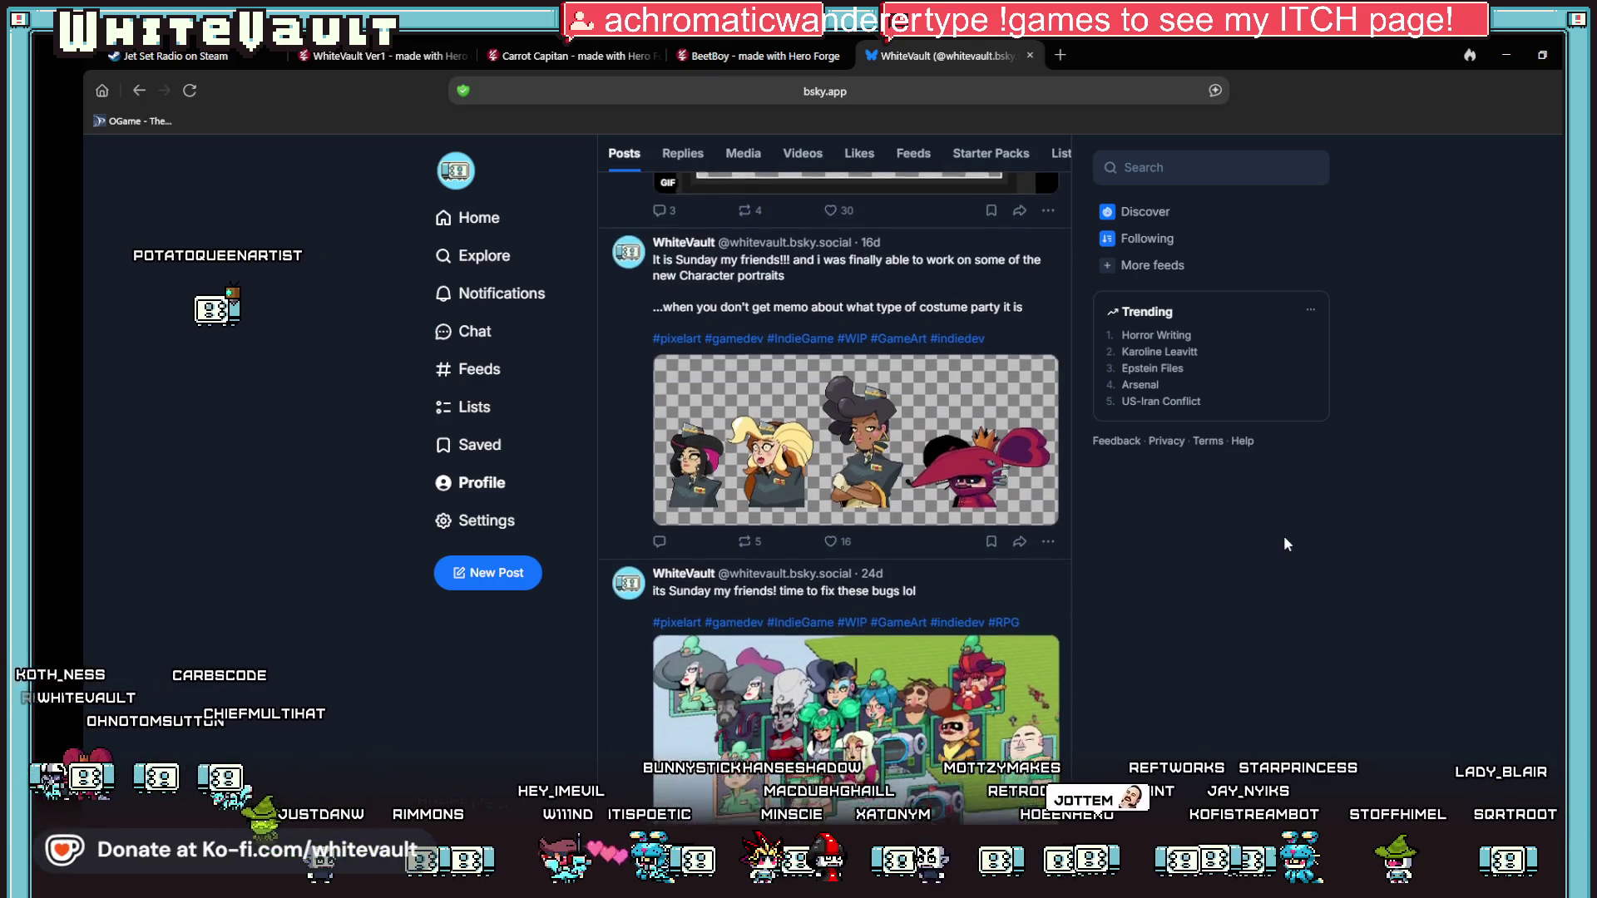
scroll(1130, 673, down, 2)
scroll(1156, 680, down, 1)
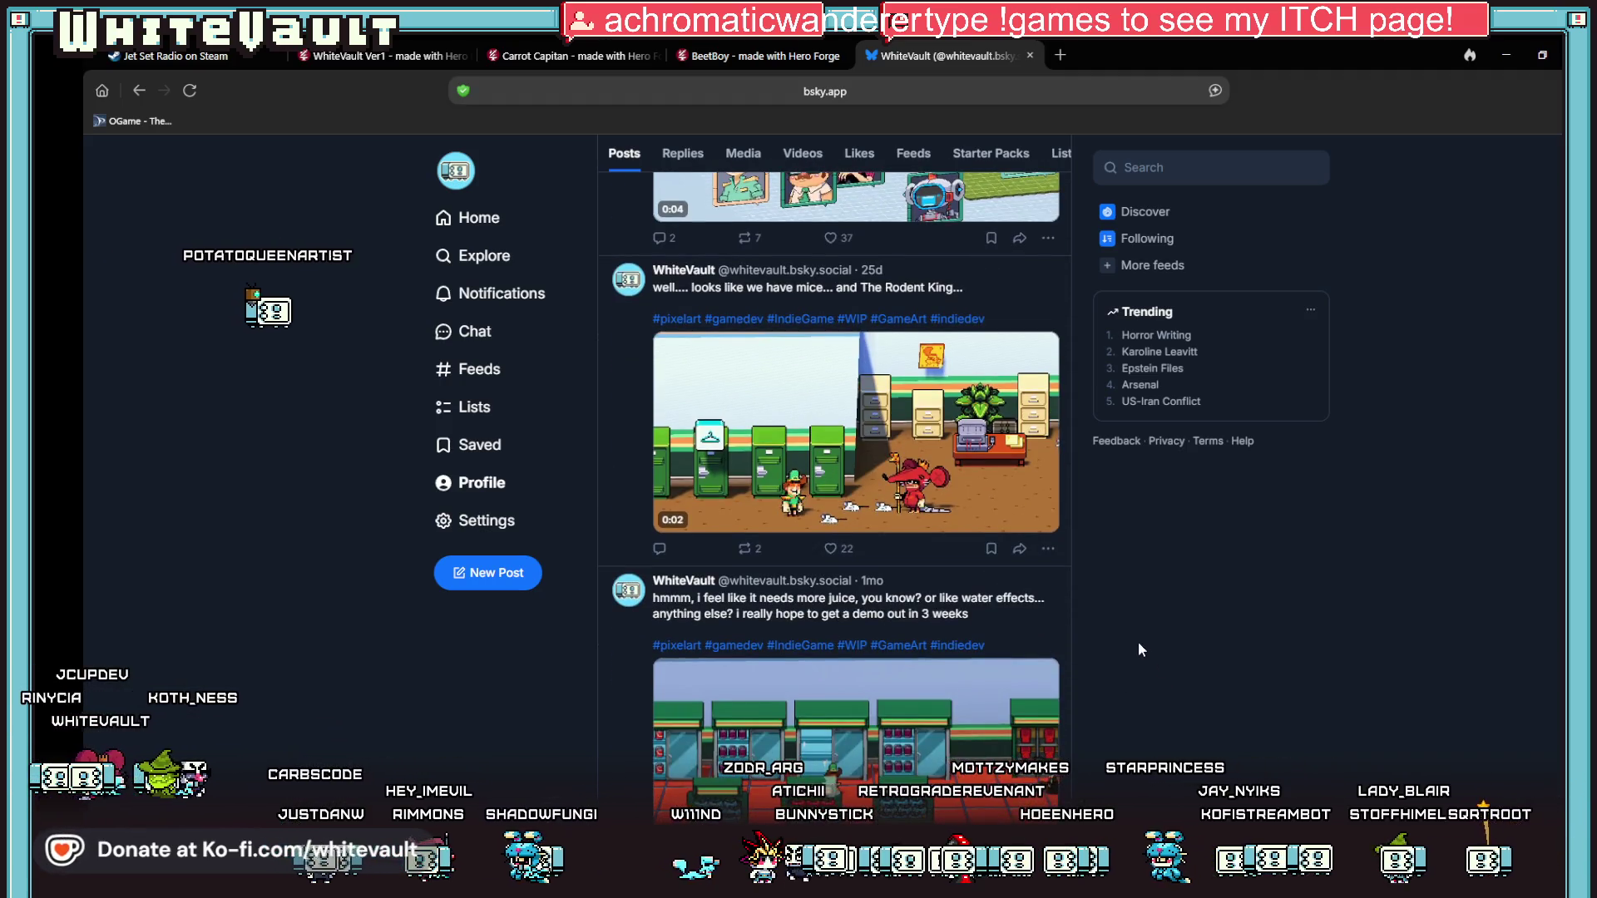
scroll(1146, 647, down, 8)
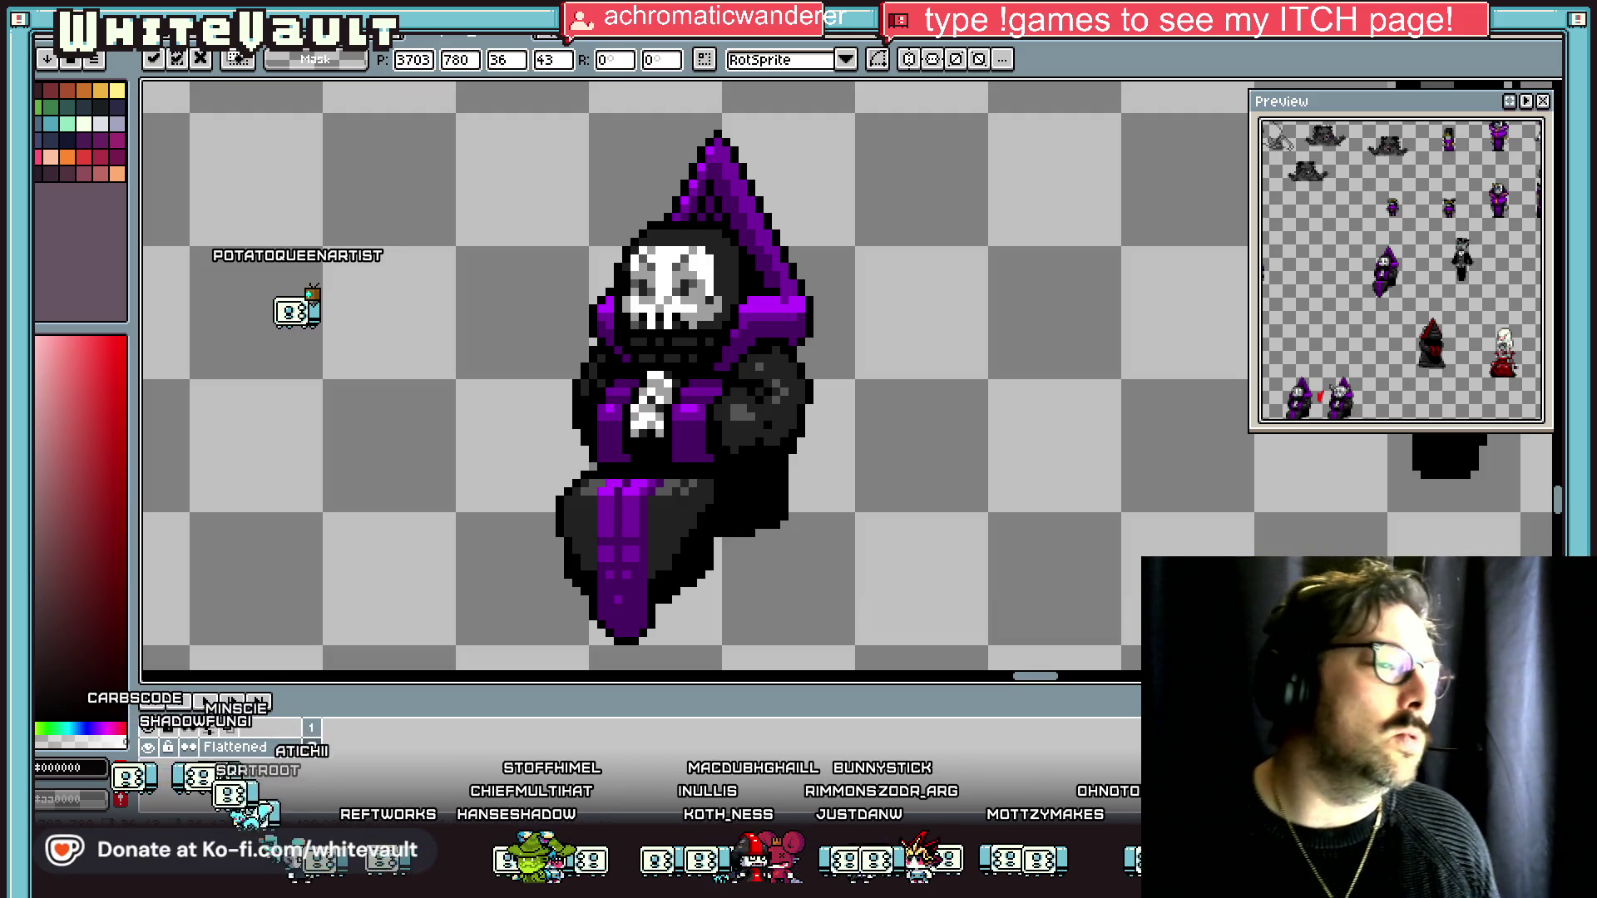
Zoom out so the whole reaper sprite and more of its sprite sheet show.
scroll(1052, 474, down, 2)
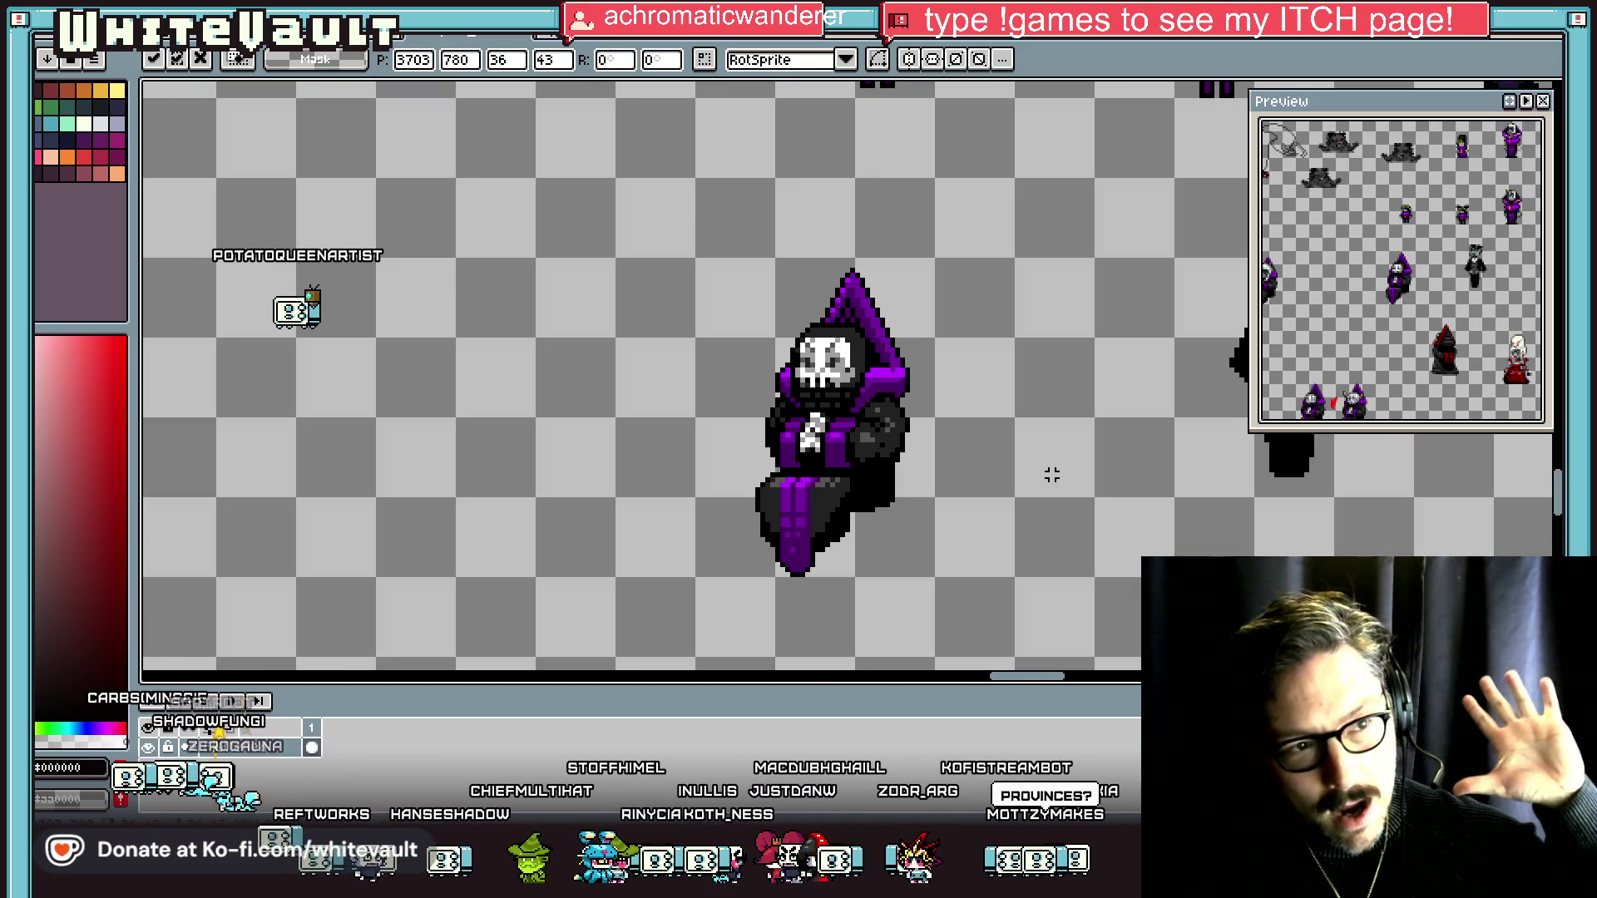
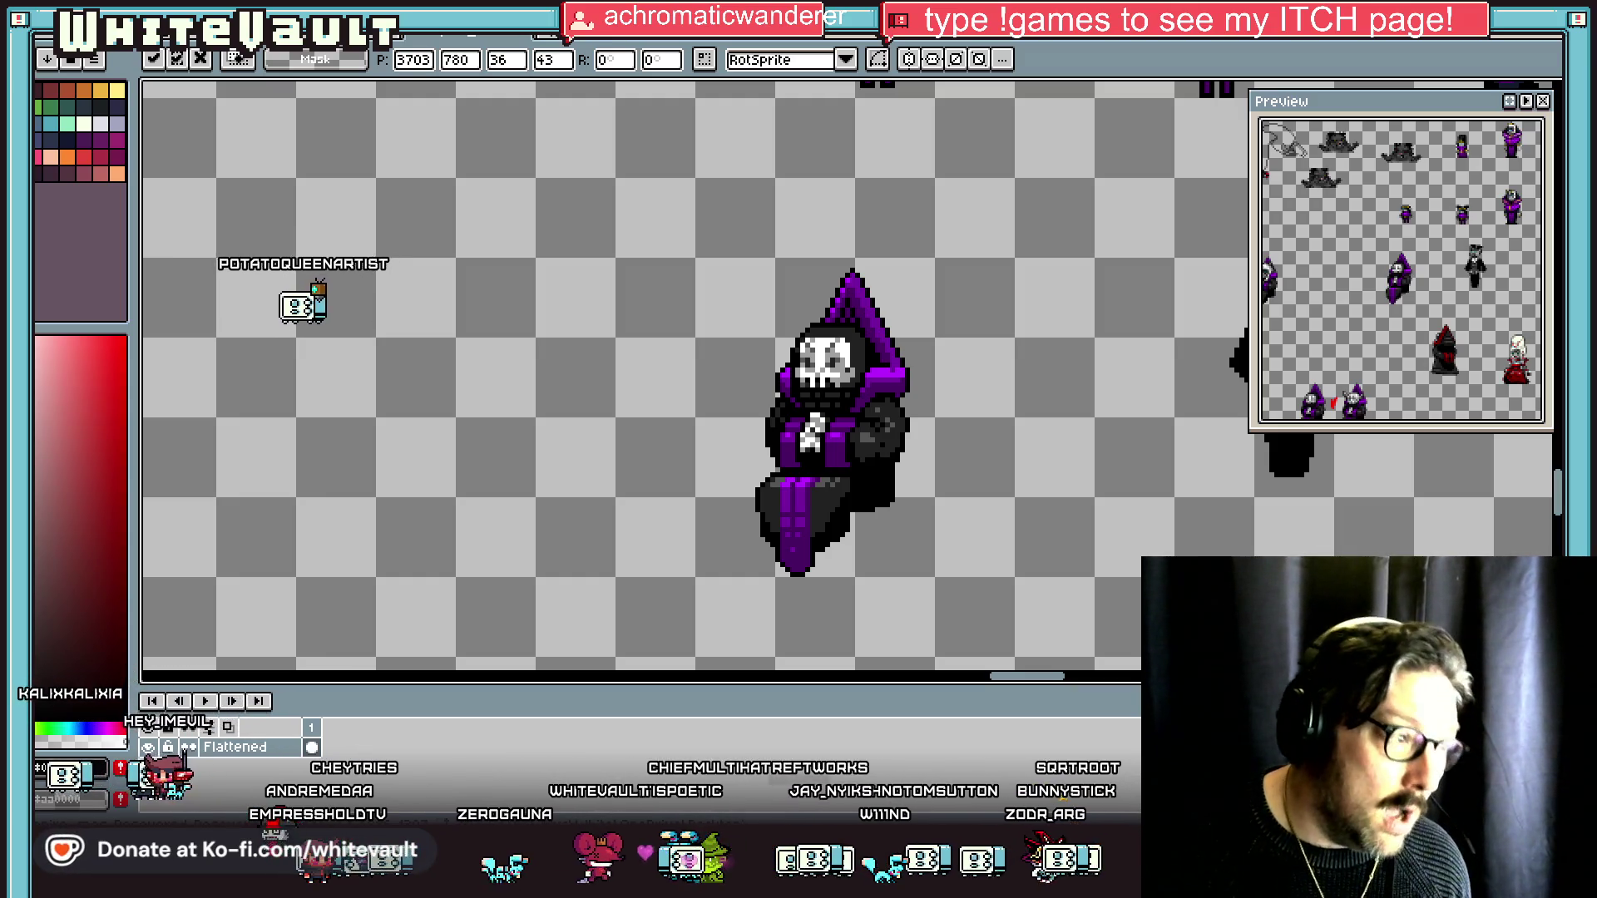
Zoom out and cycle document tabs to the cartoon characters and buildings sprite sheet.
scroll(525, 447, down, 5)
key(ctrl+Tab)
key(ctrl+Tab)
key(ctrl+Tab)
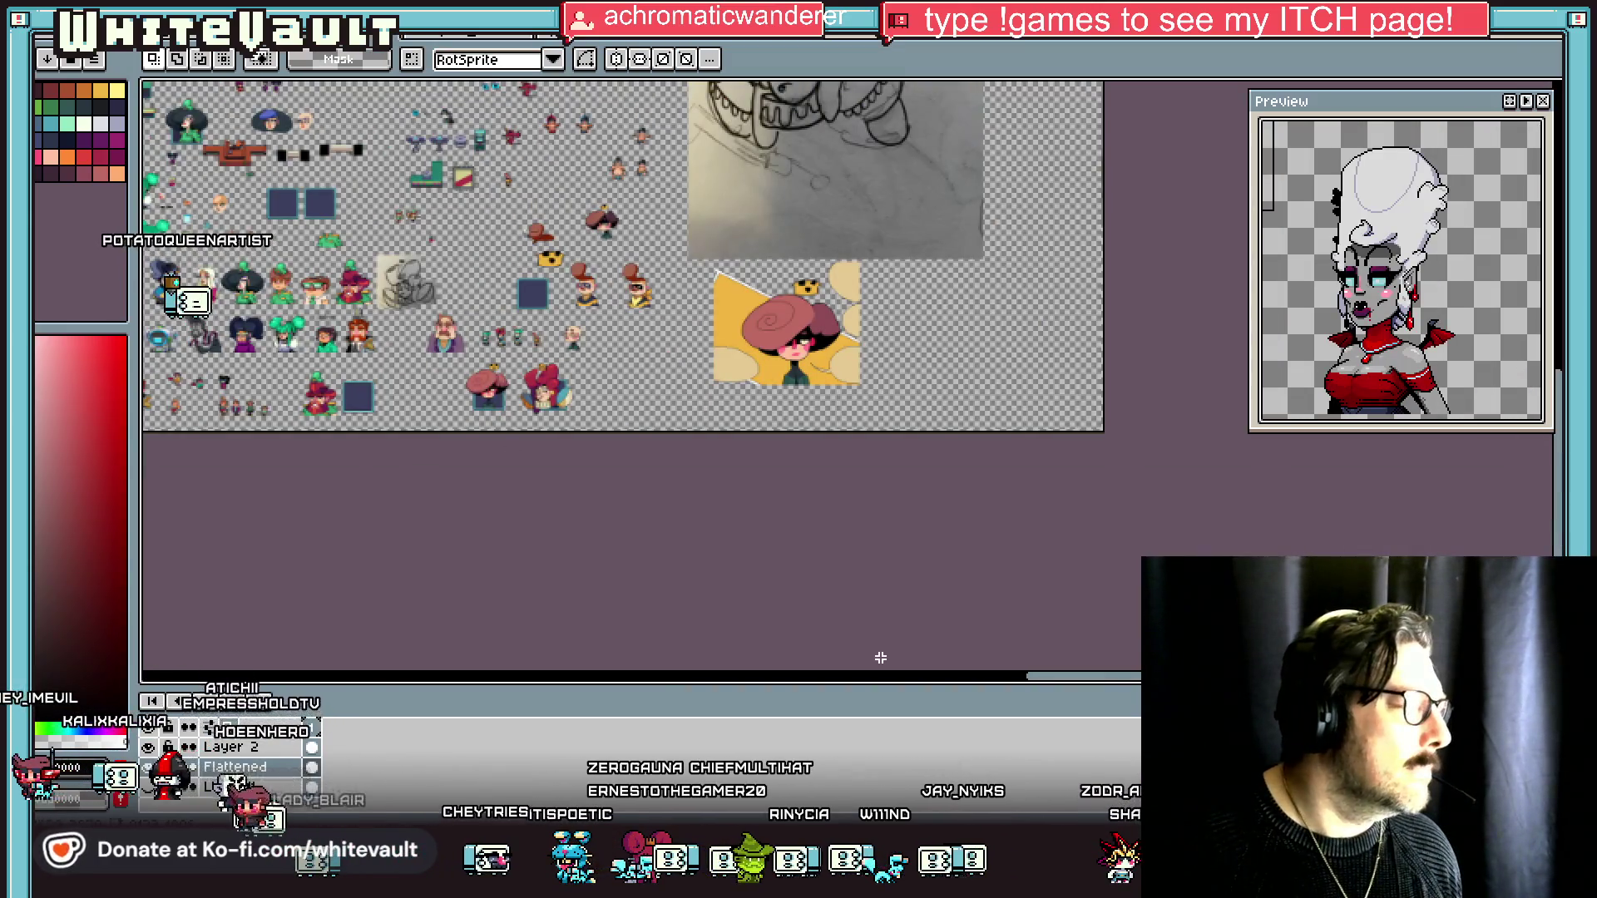
key(ctrl+Tab)
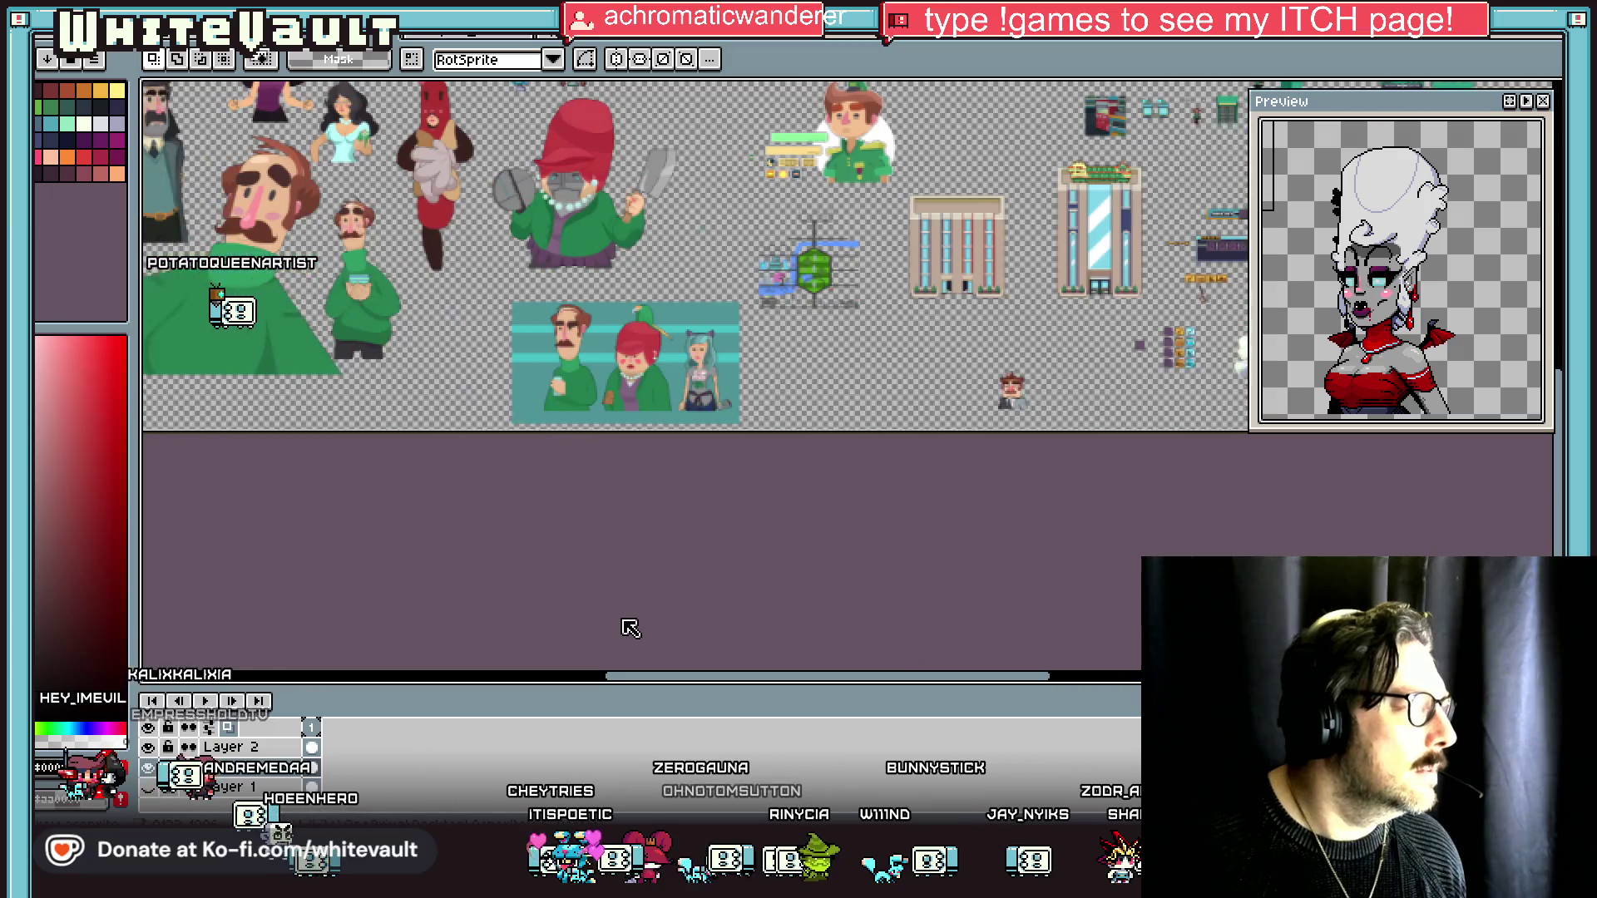
scroll(483, 349, up, 4)
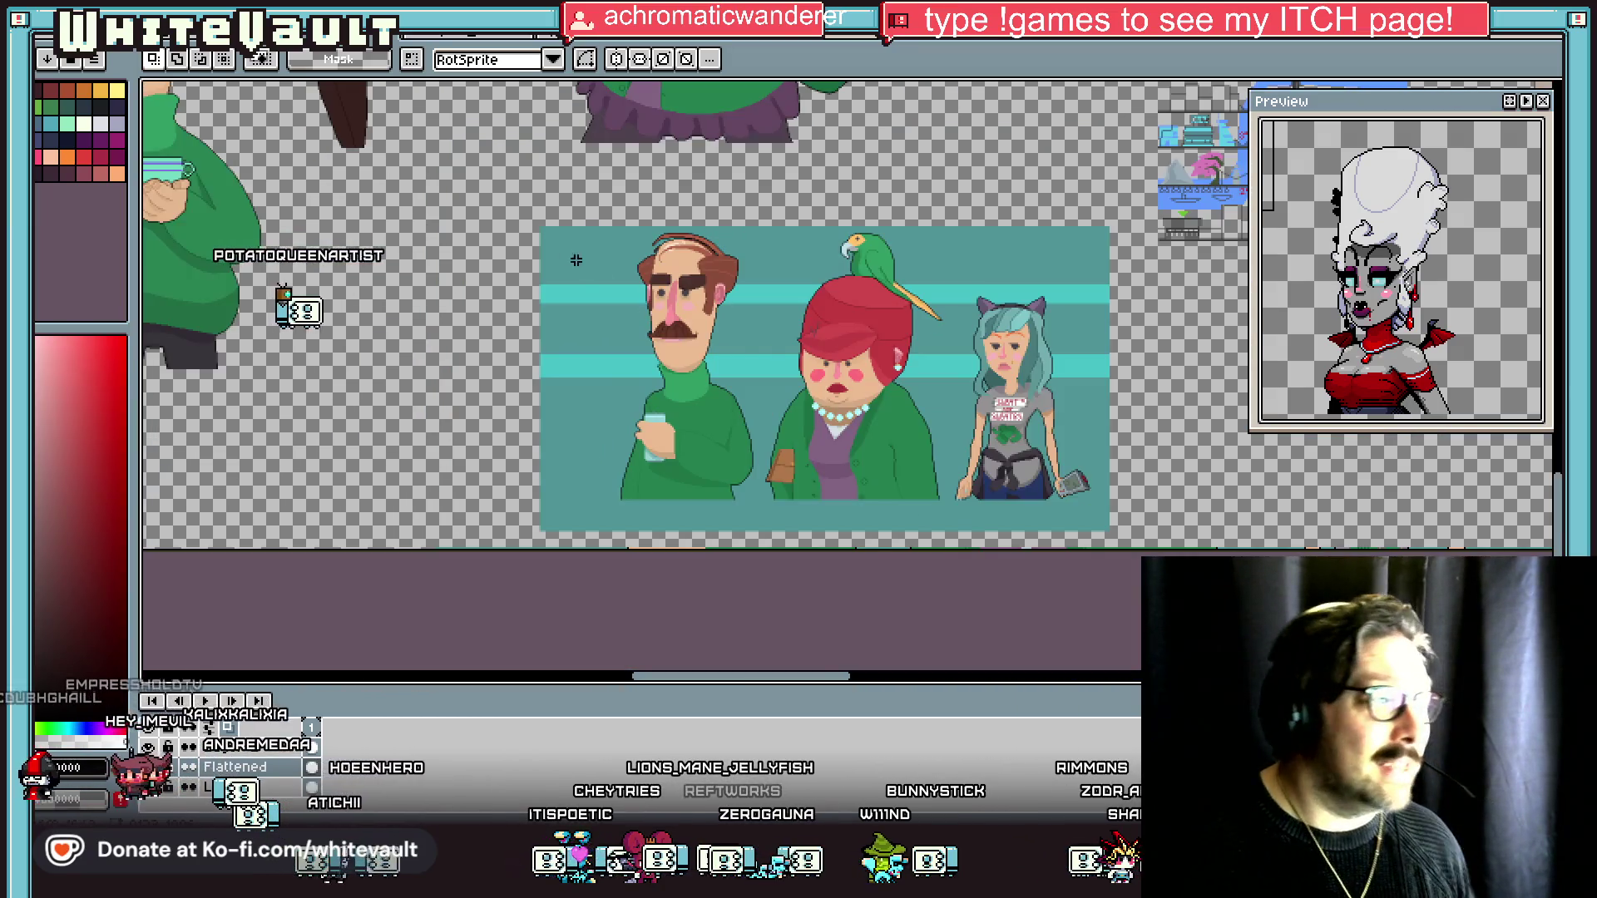
mouse_move(536, 207)
mouse_down()
mouse_move(739, 539)
mouse_move(770, 544)
mouse_up()
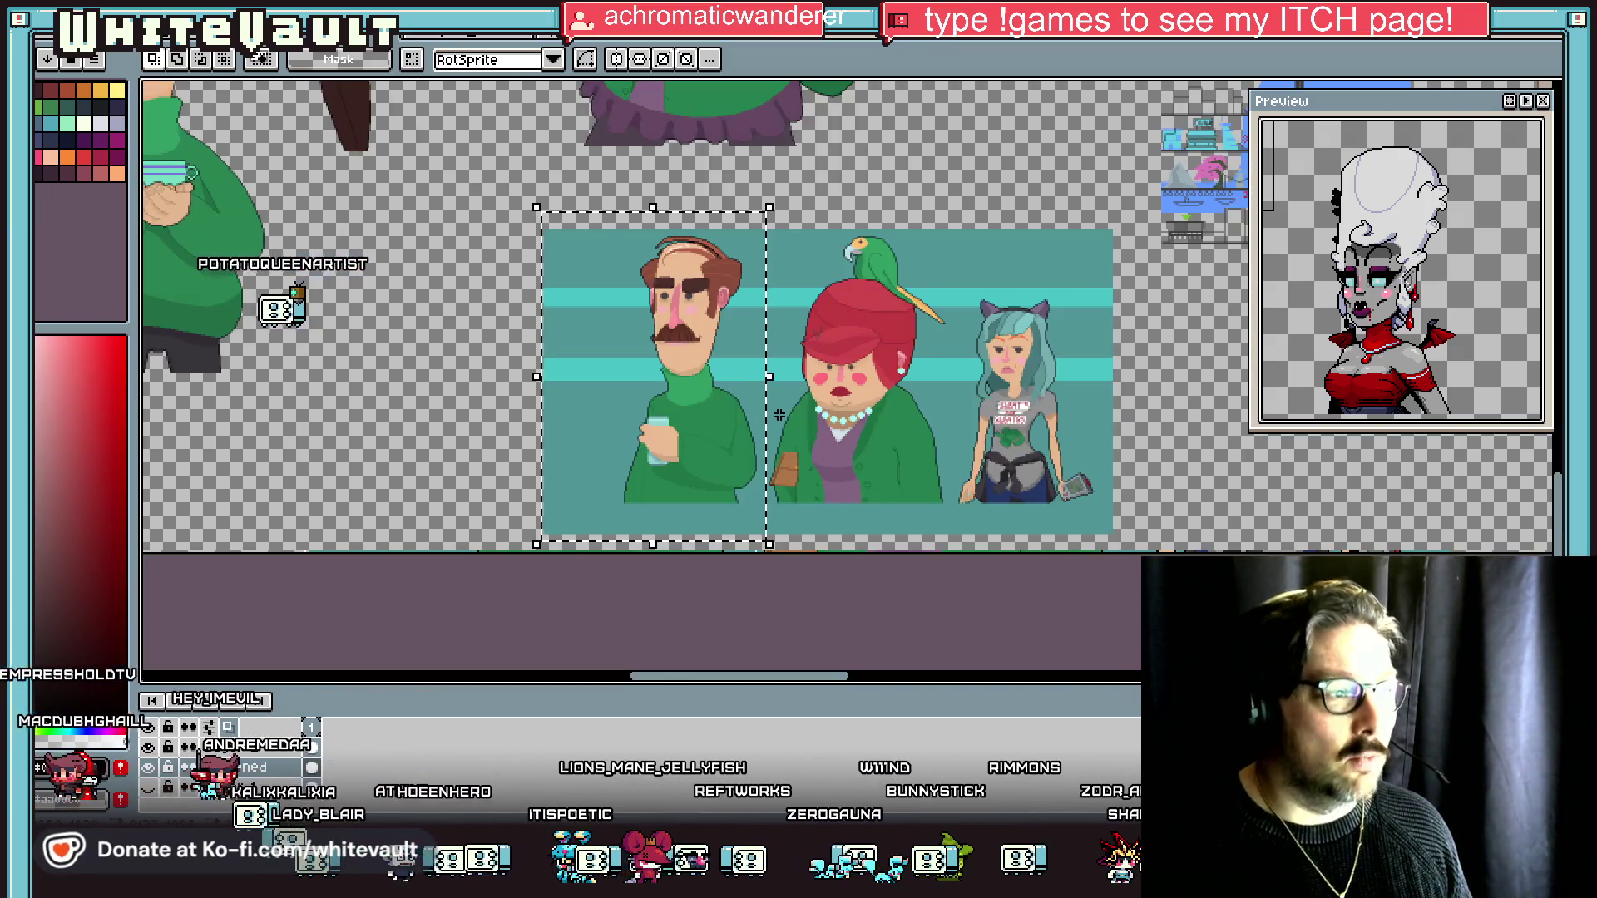
click(776, 415)
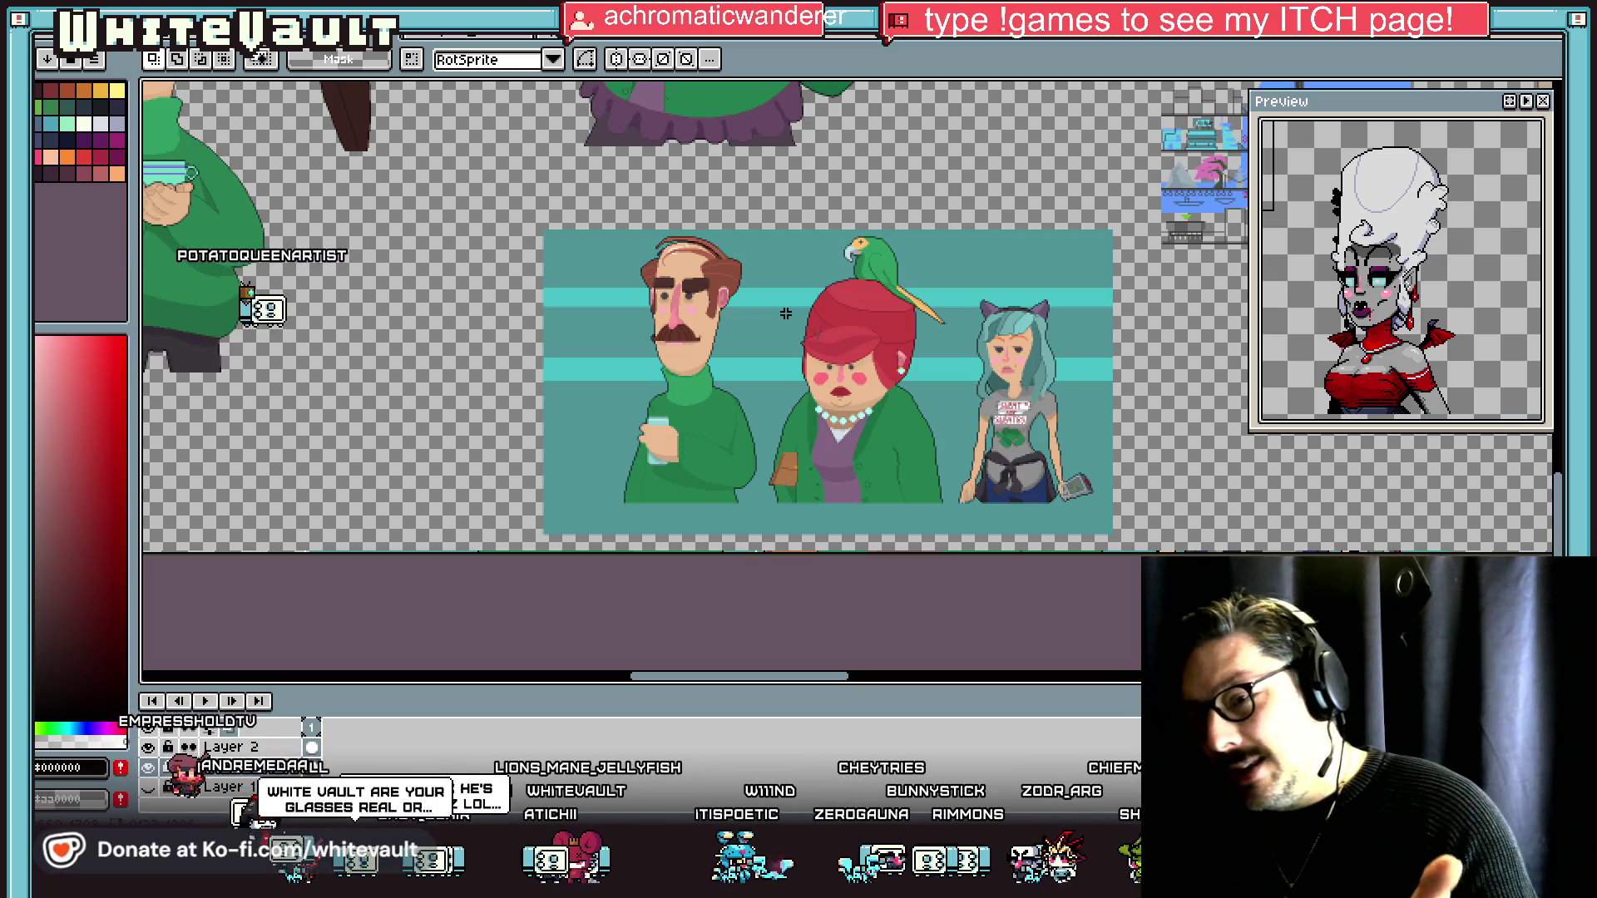
scroll(818, 305, up, 2)
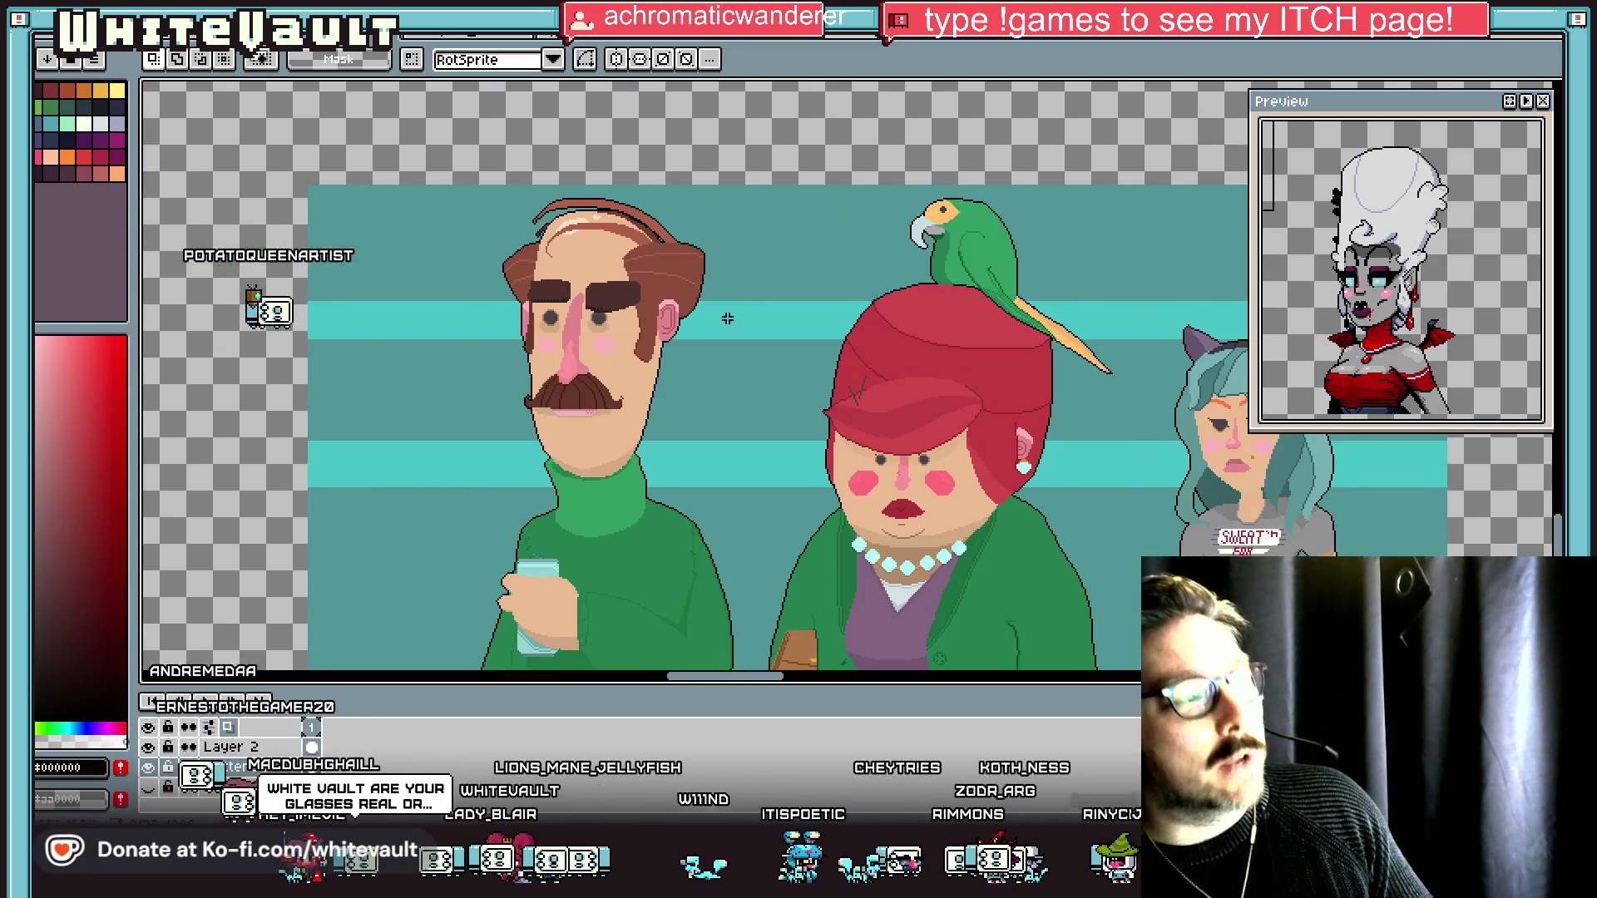
scroll(798, 333, down, 2)
drag(541, 226, 692, 488)
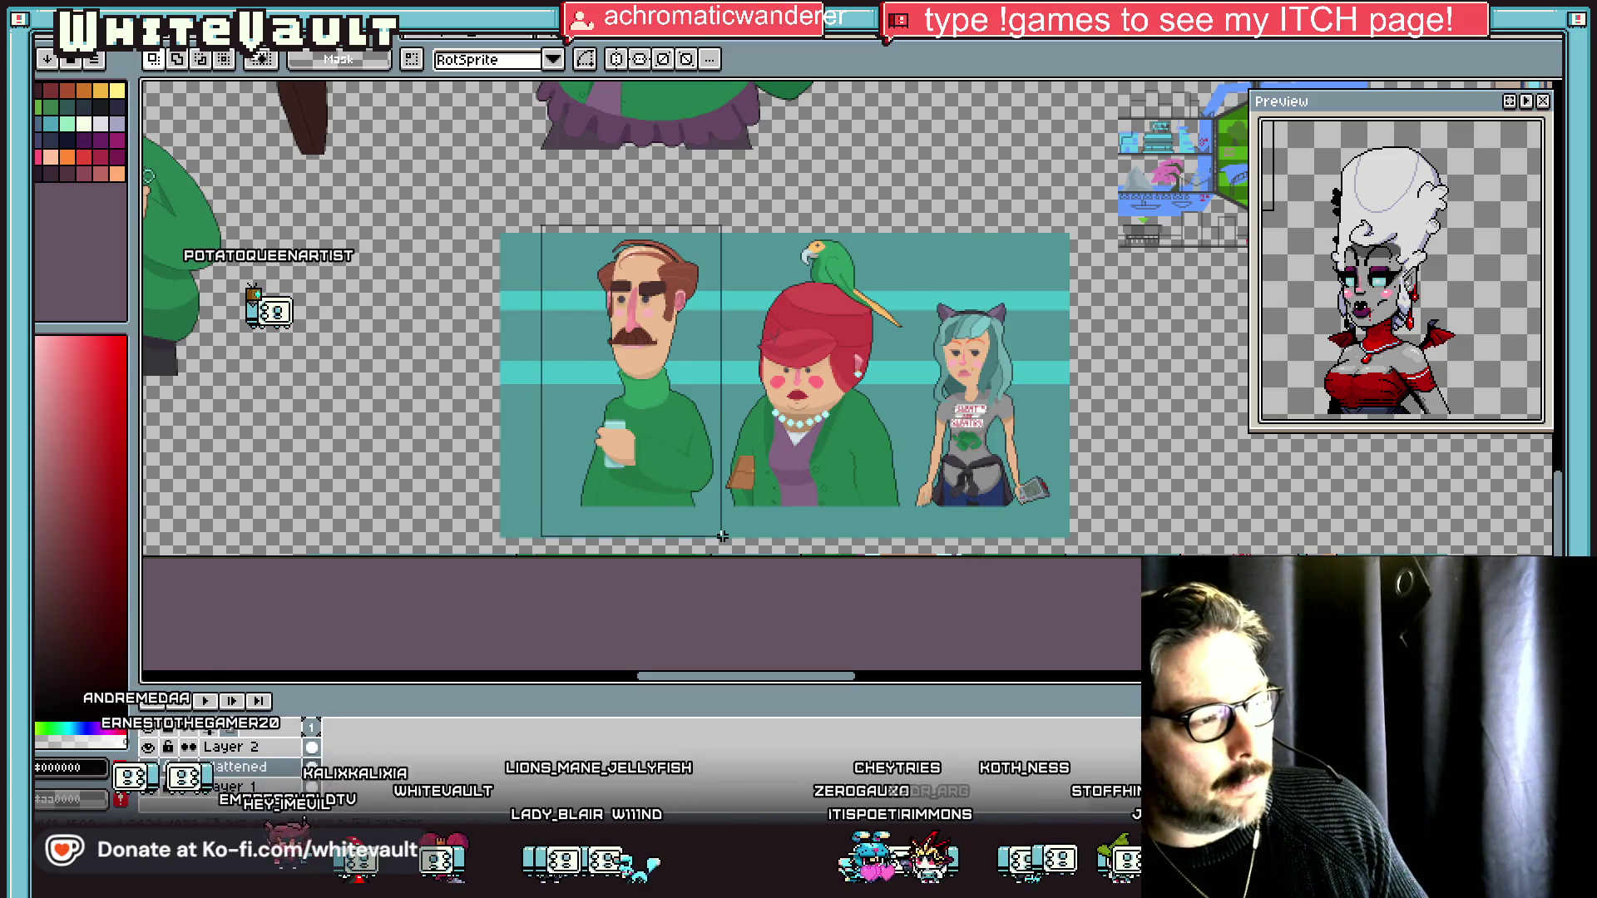
scroll(687, 464, up, 2)
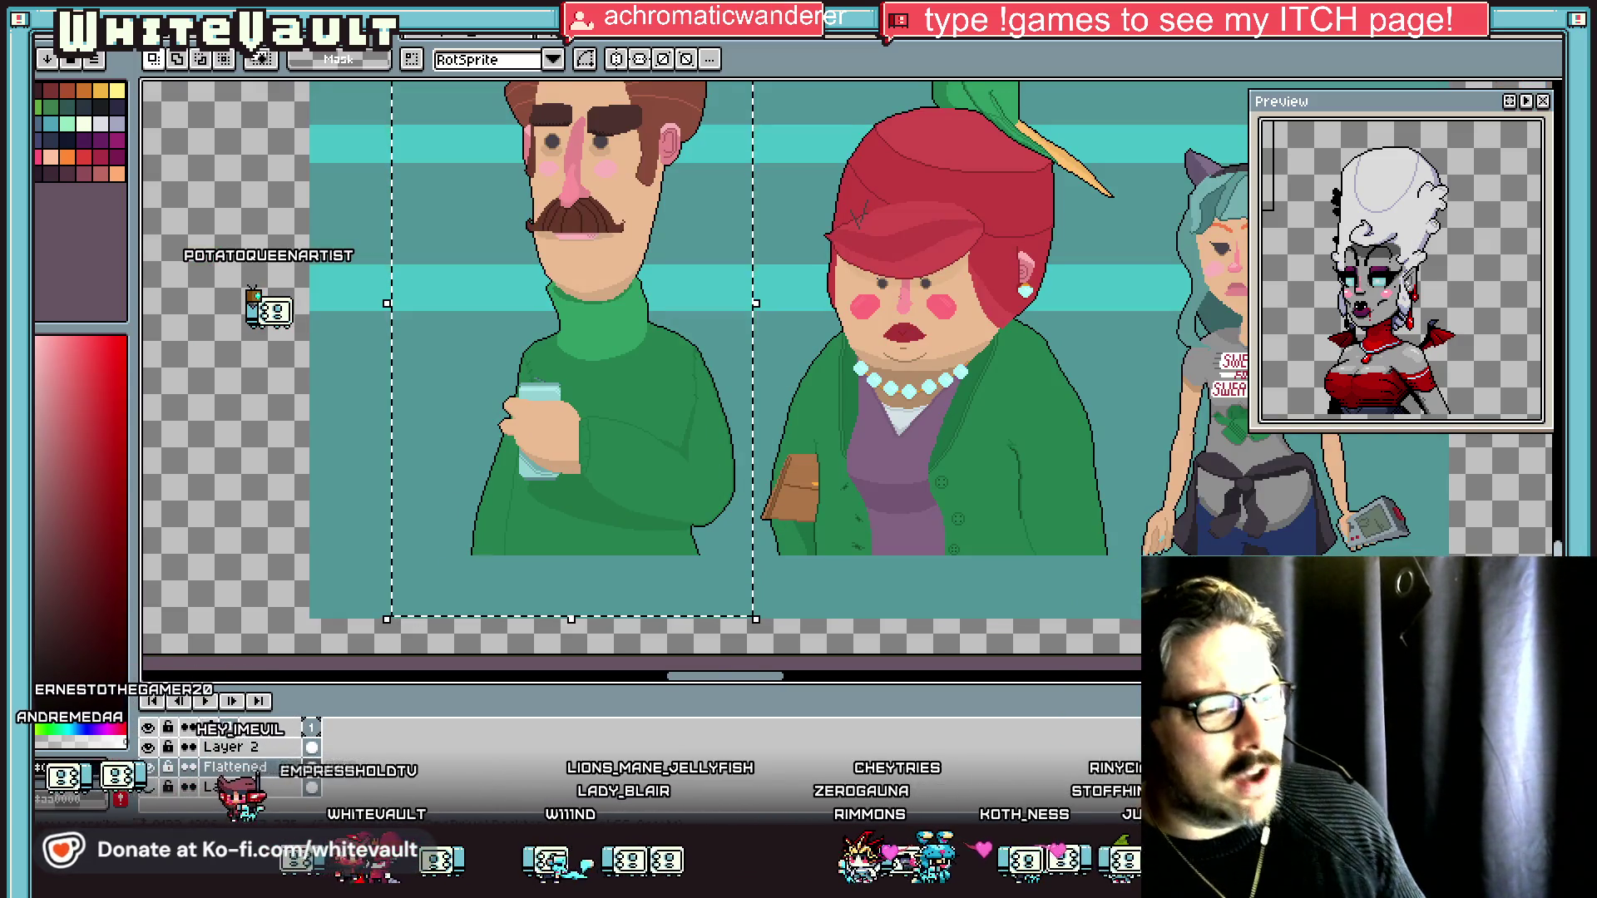
scroll(1069, 522, down, 3)
click(1188, 388)
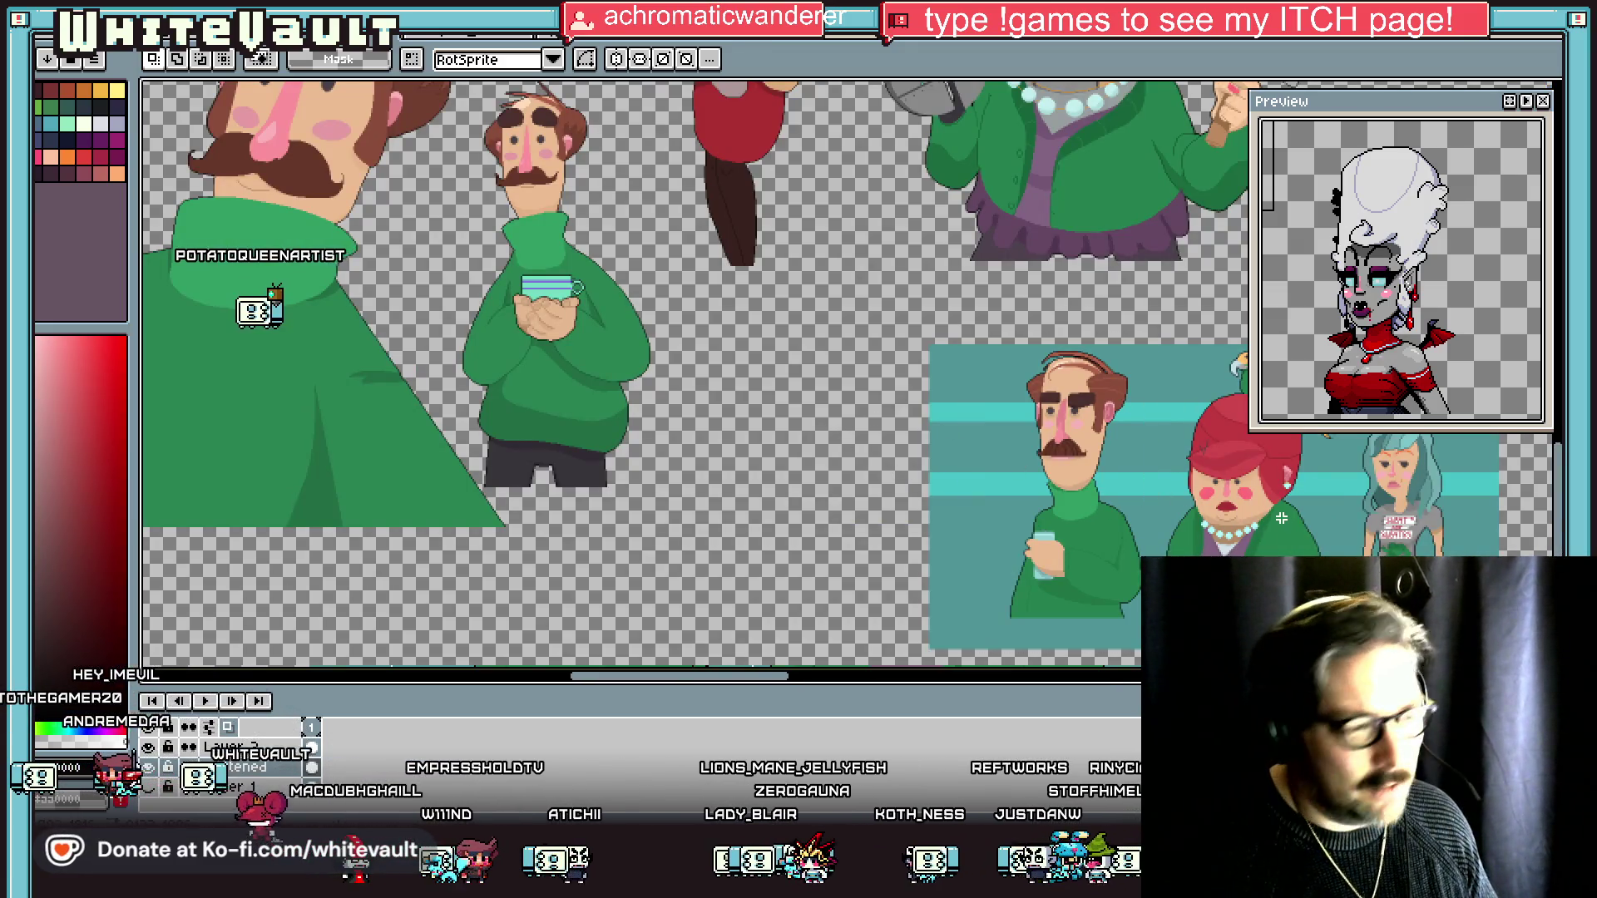
scroll(1280, 518, up, 2)
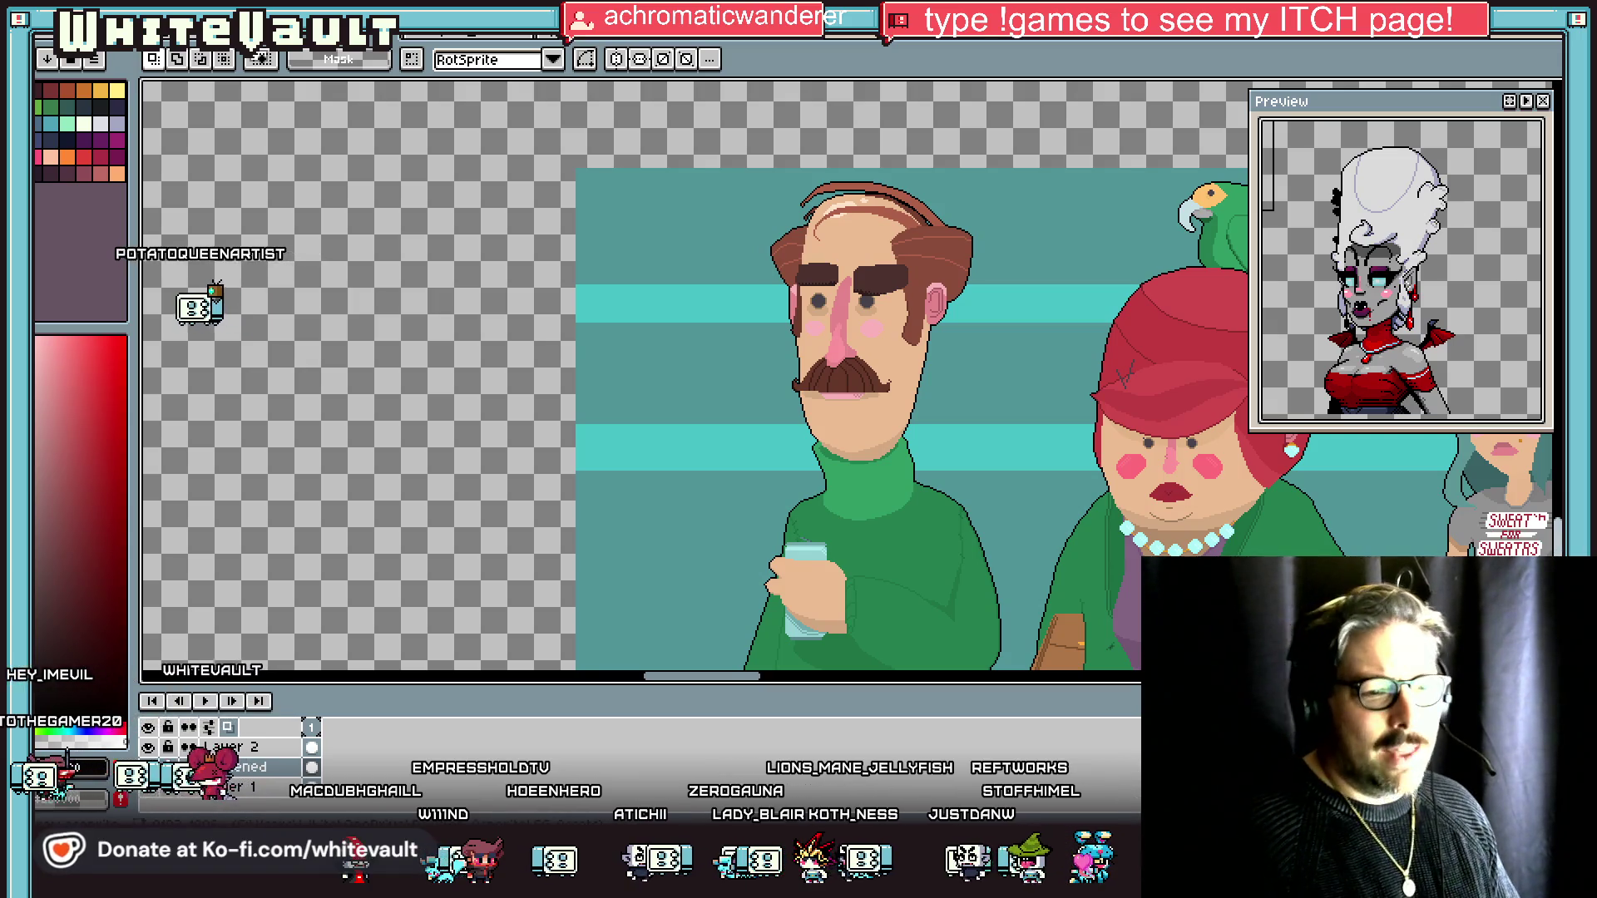
scroll(849, 374, down, 3)
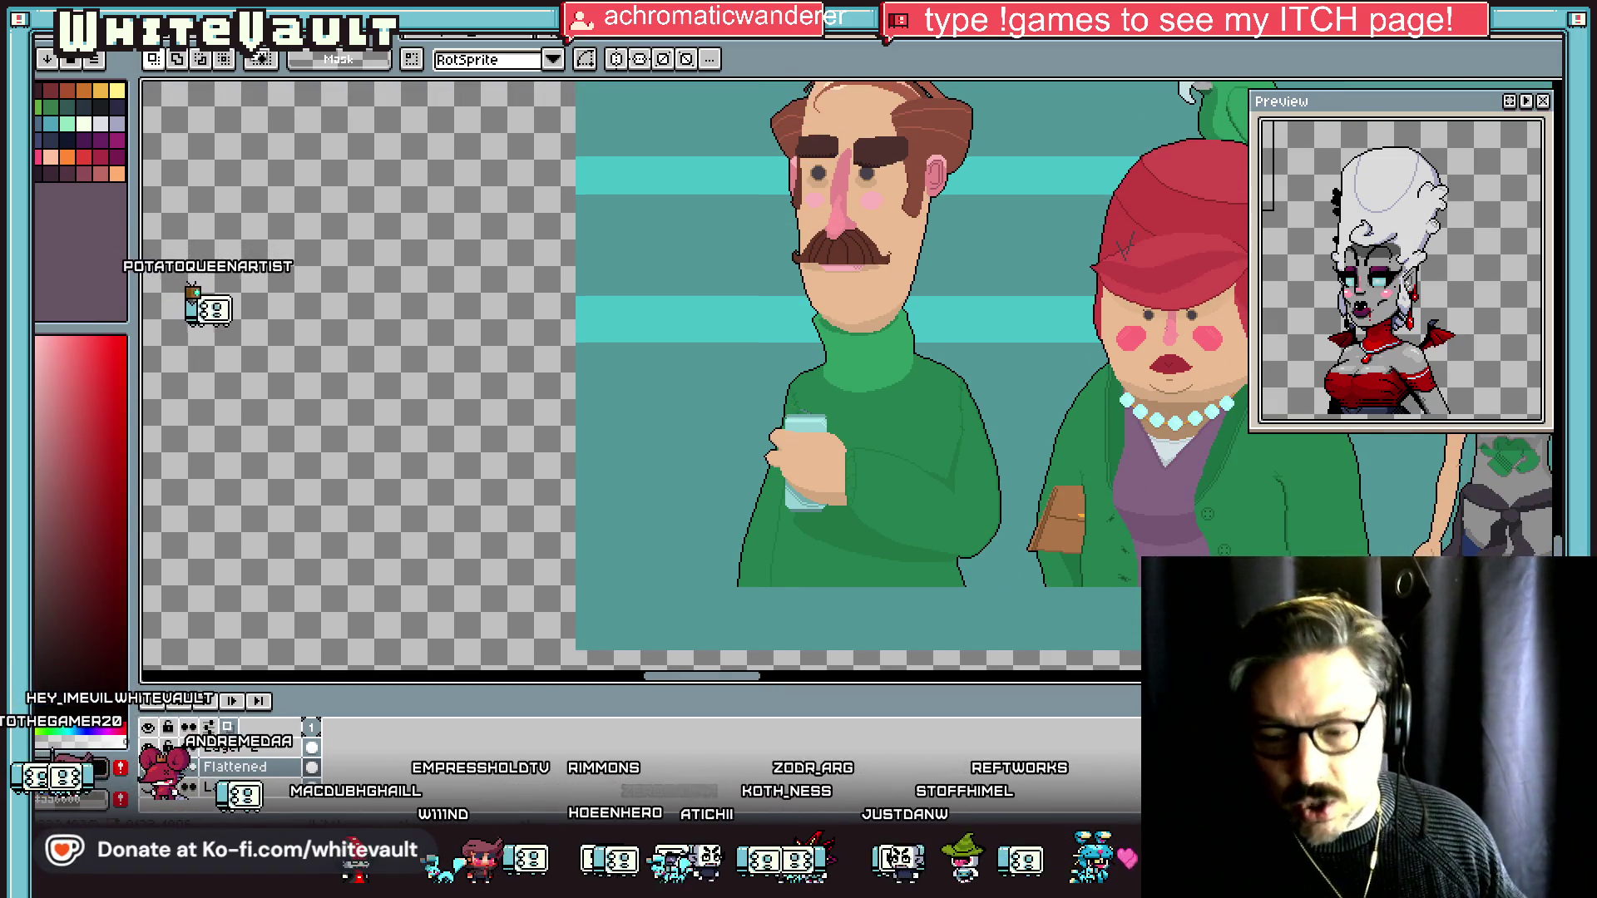
drag(741, 677, 766, 678)
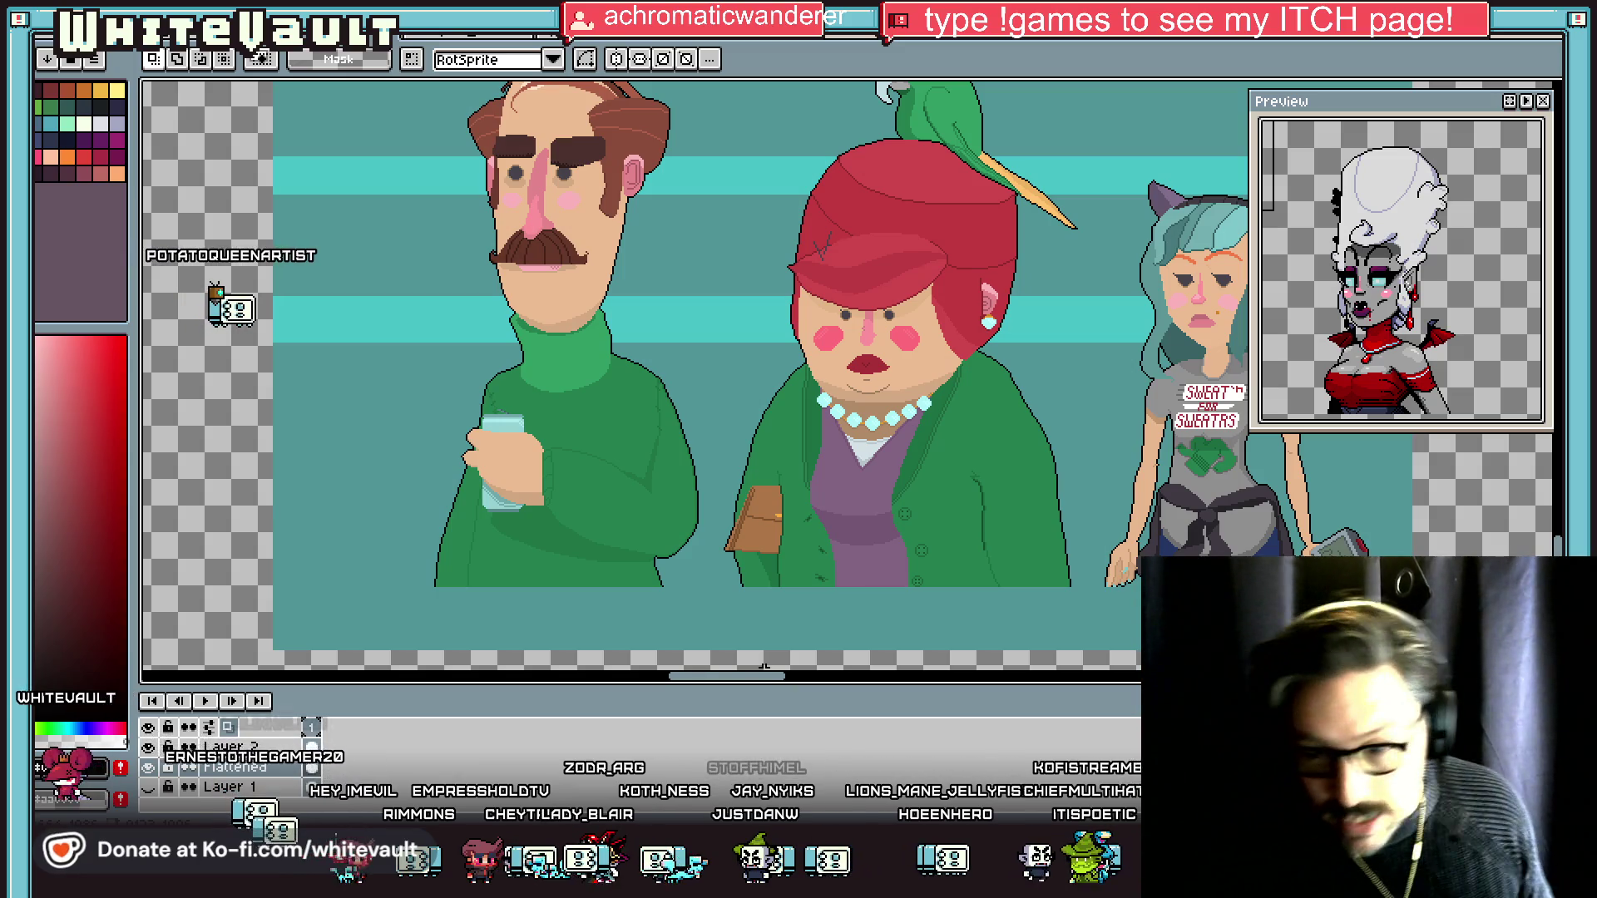
scroll(780, 665, right, 5)
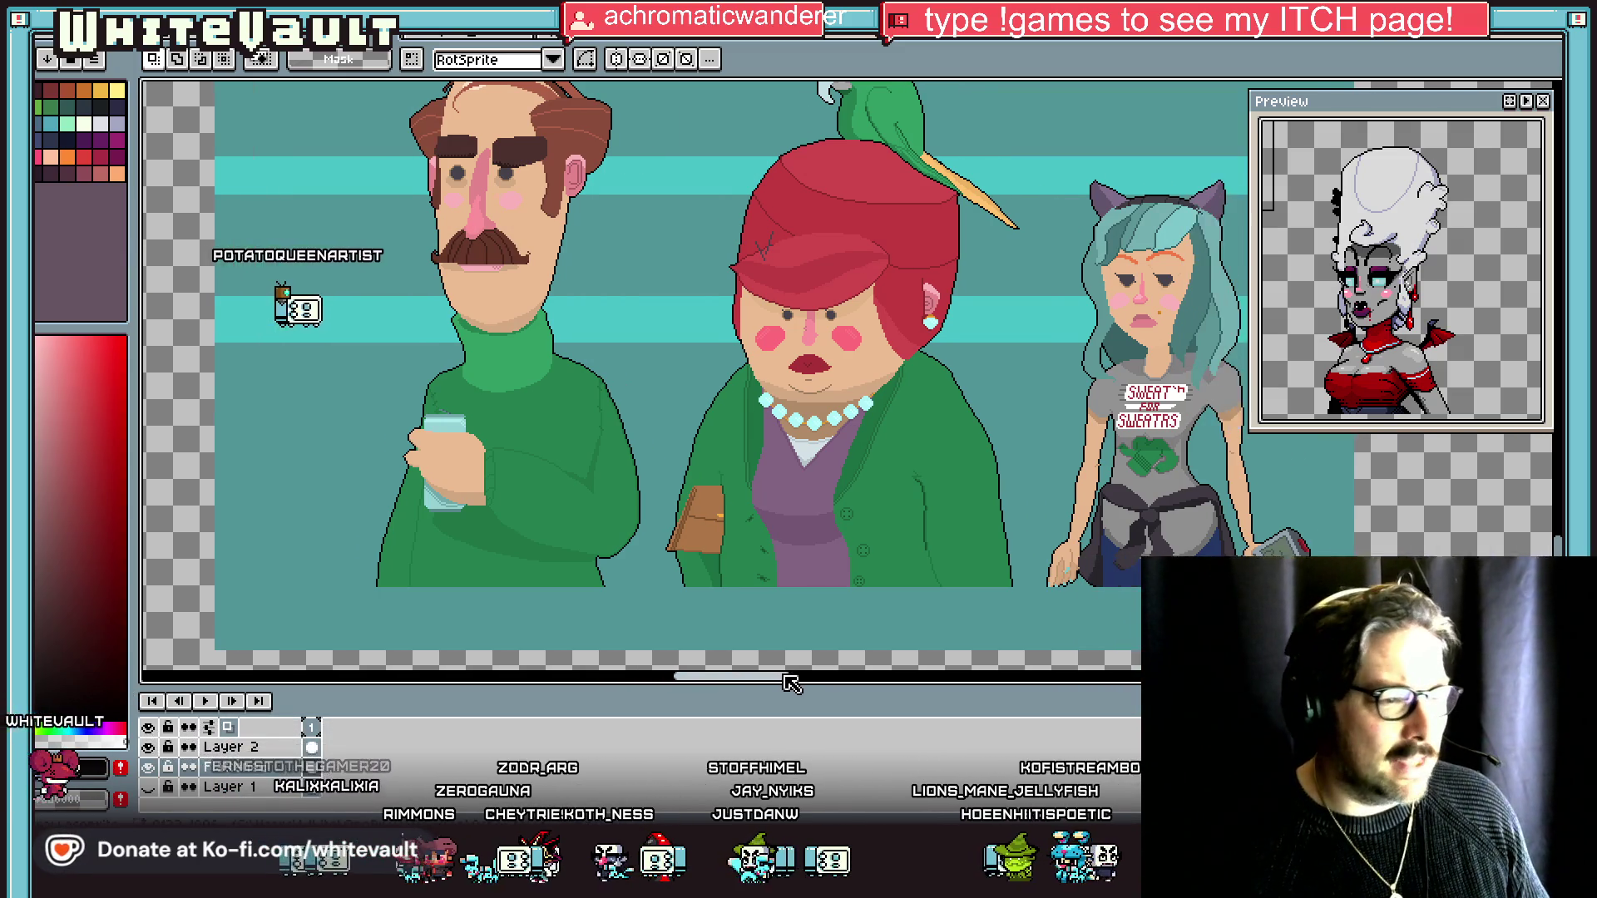
mouse_move(852, 146)
mouse_down()
mouse_move(1084, 537)
mouse_move(1142, 587)
mouse_up()
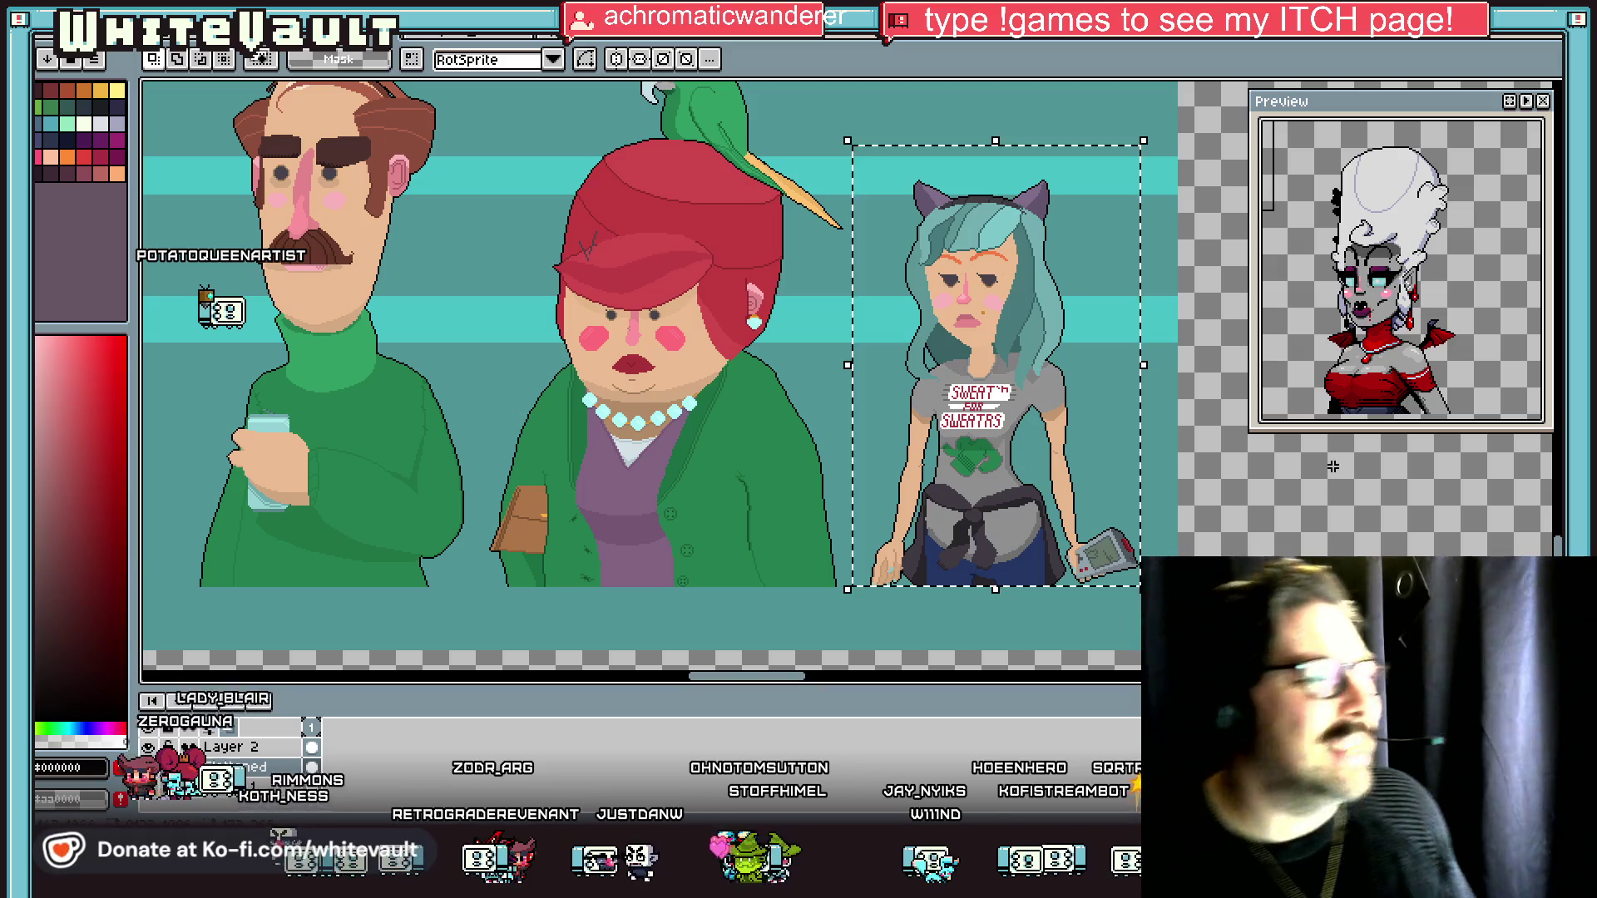
click(1262, 512)
scroll(1183, 479, down, 2)
mouse_move(661, 251)
mouse_down()
mouse_move(1045, 534)
mouse_move(1153, 539)
mouse_up()
click(531, 359)
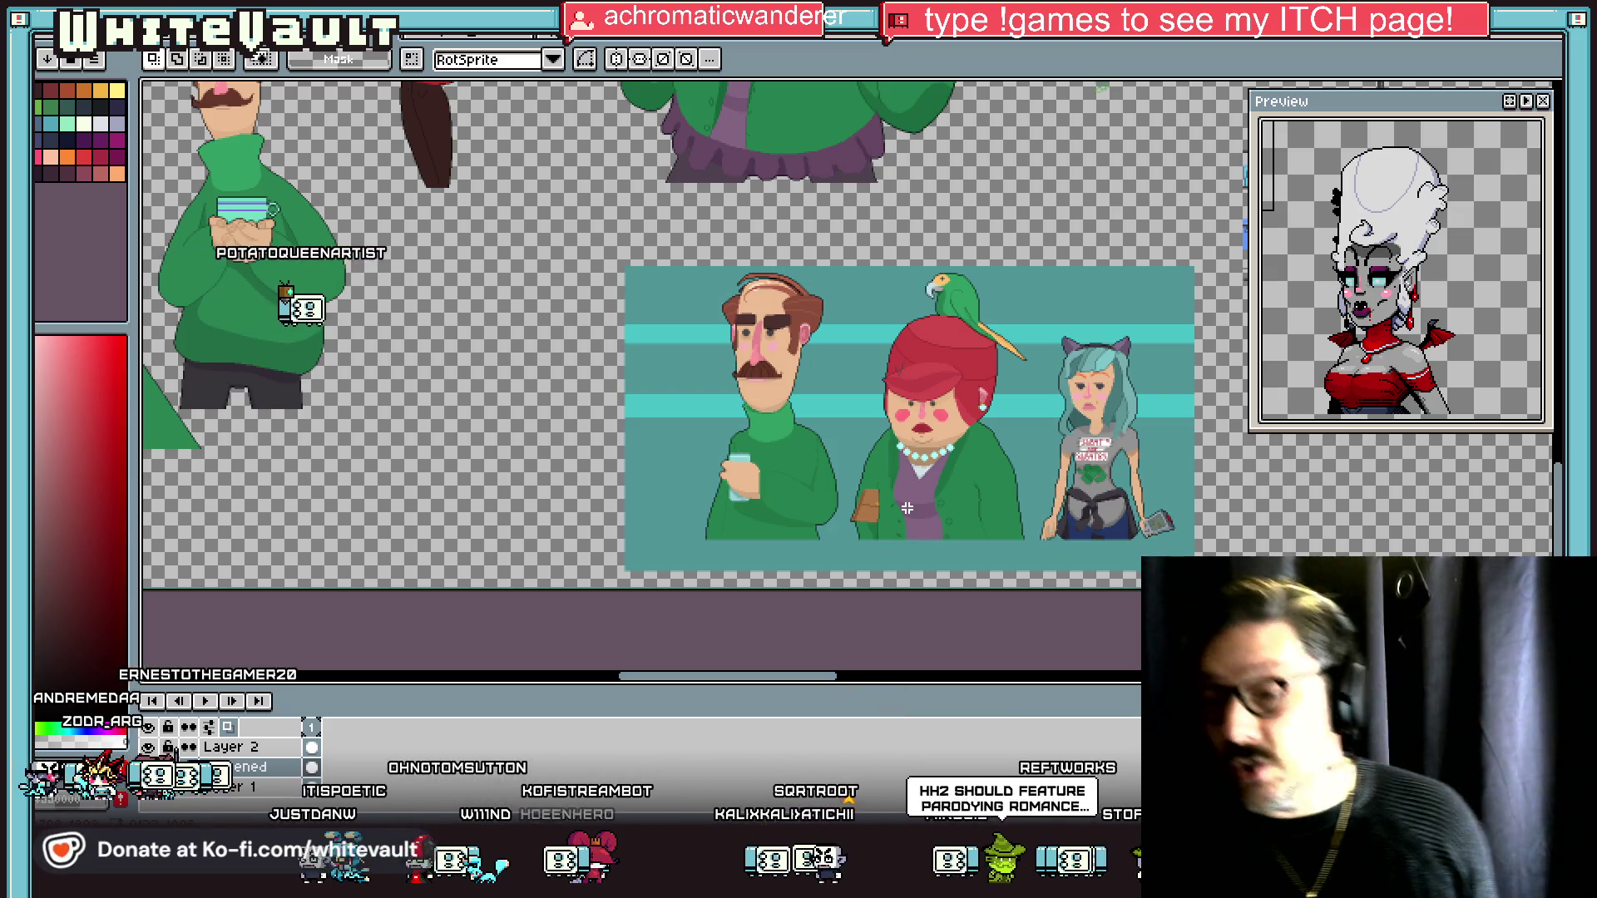
scroll(950, 462, up, 1)
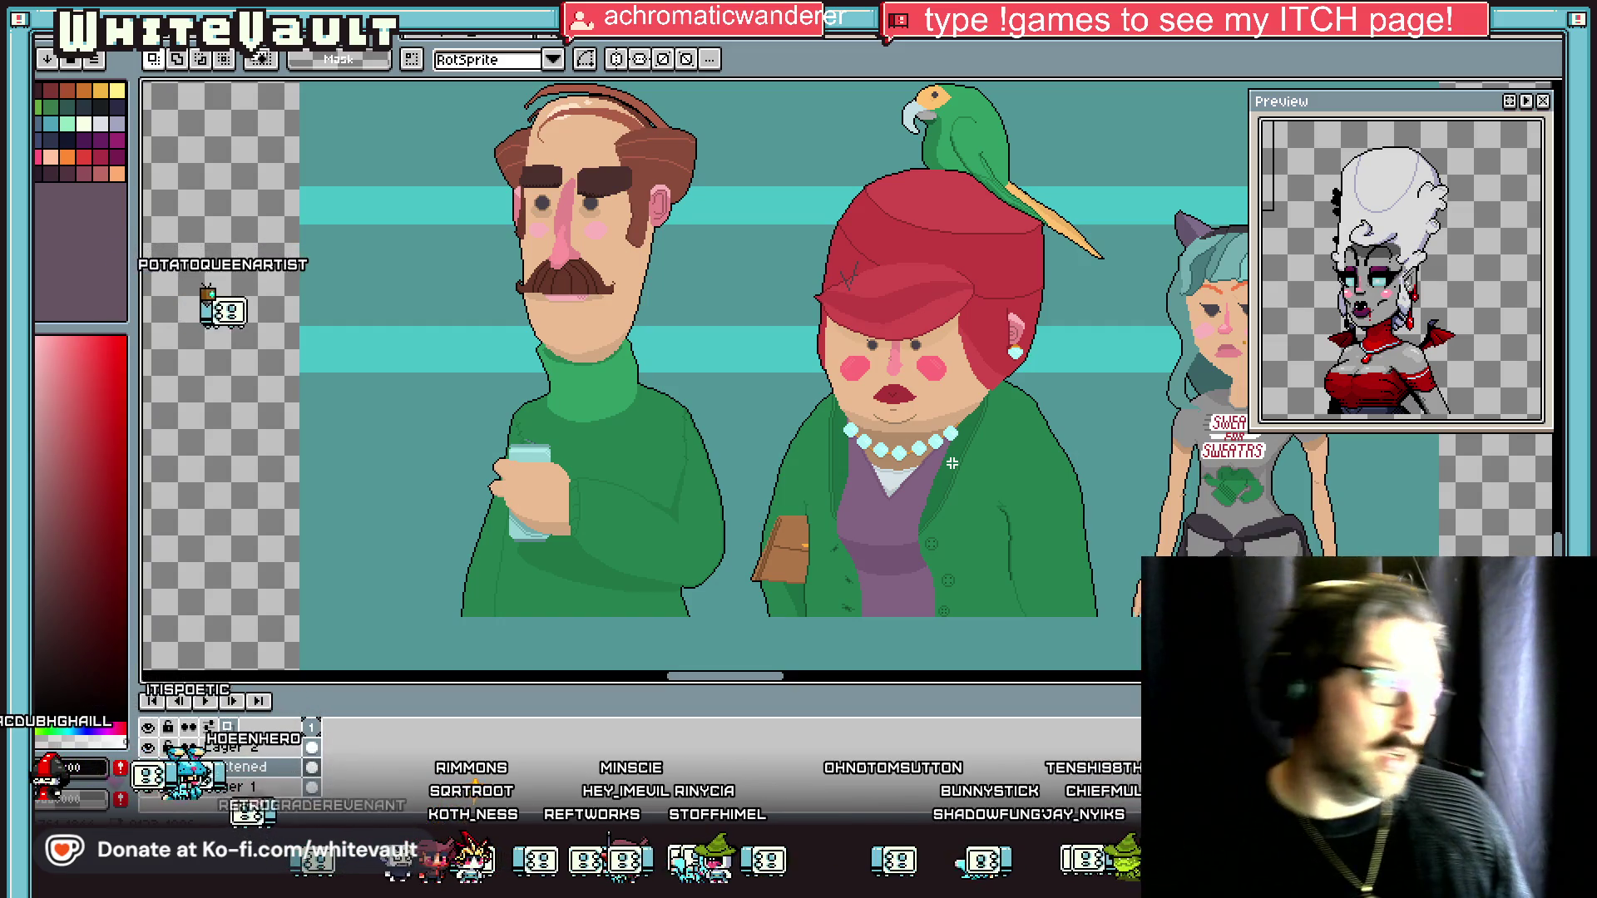
scroll(831, 432, down, 3)
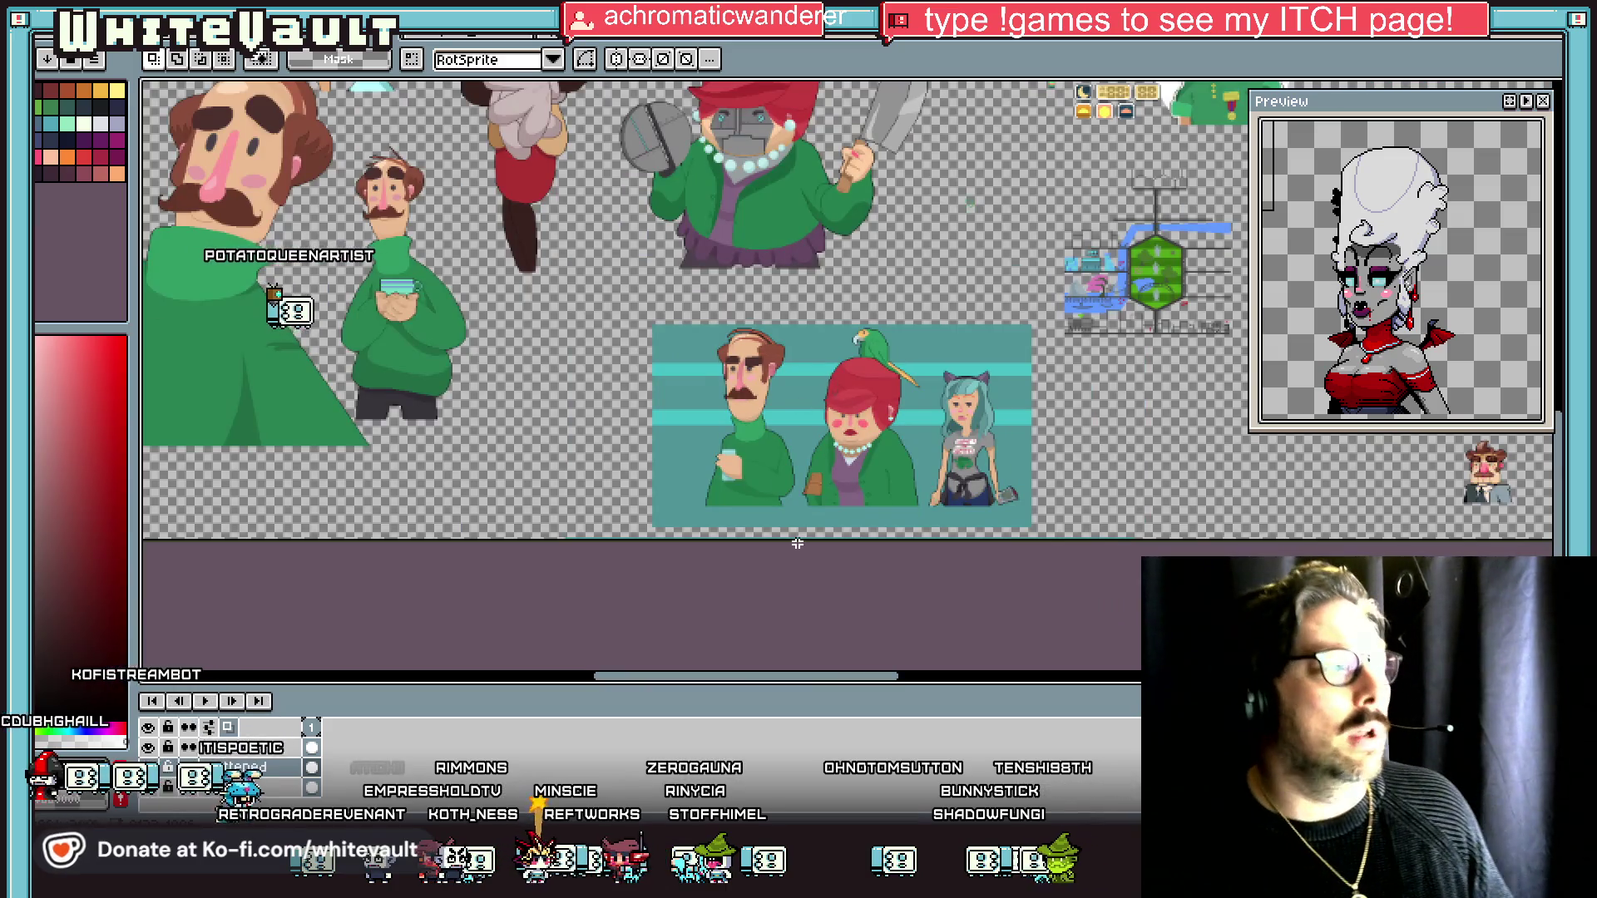
scroll(551, 383, left, 10)
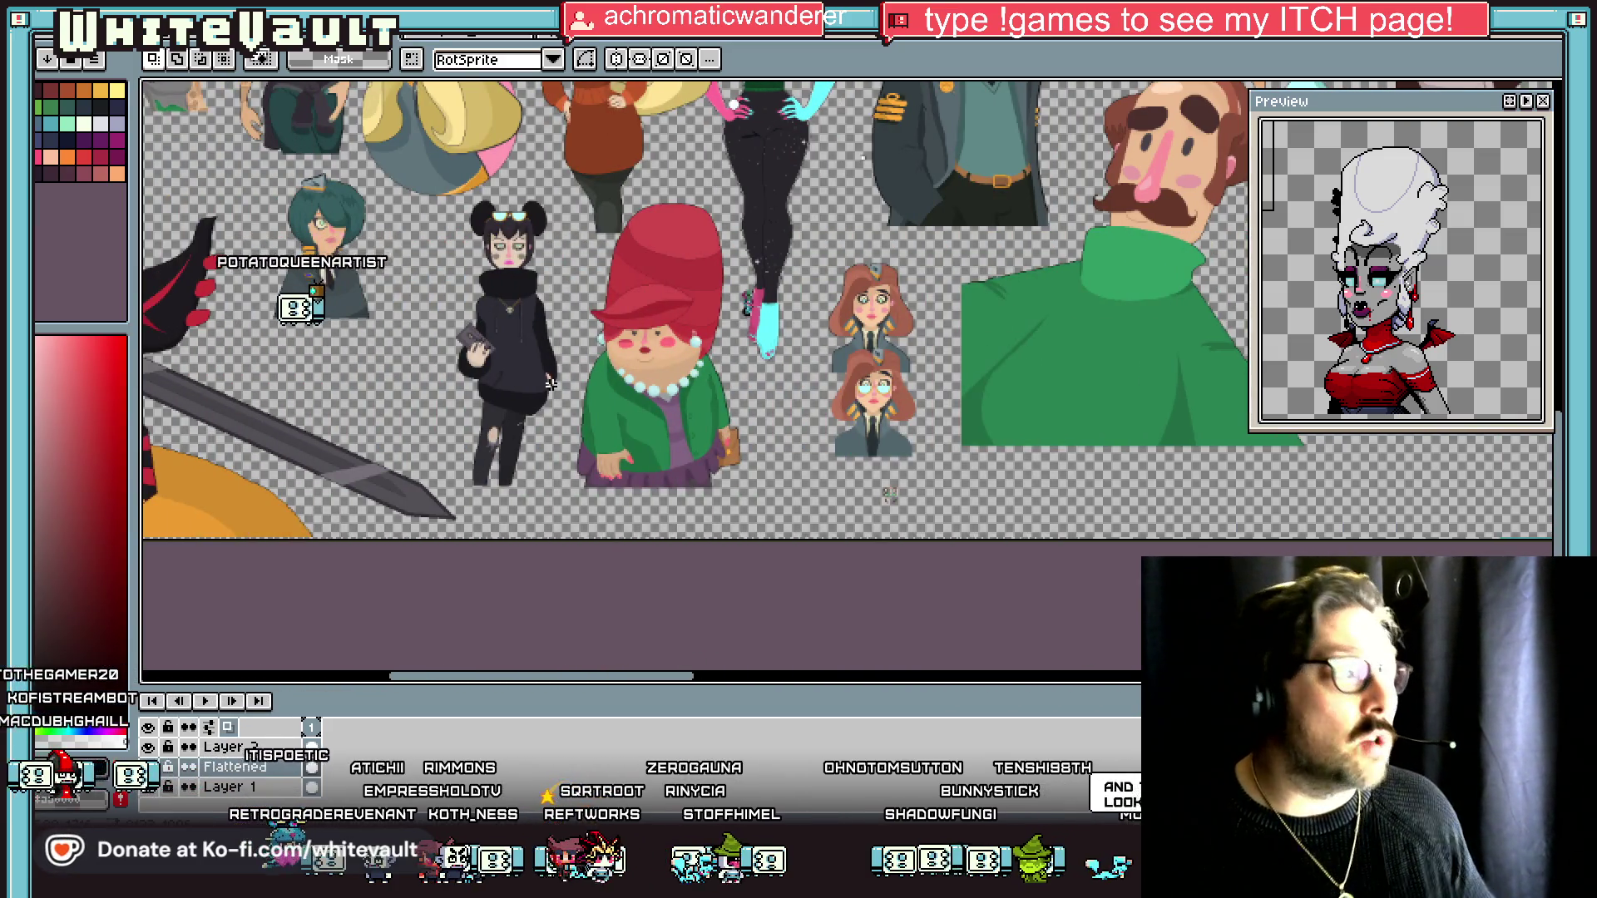
scroll(552, 384, down, 1)
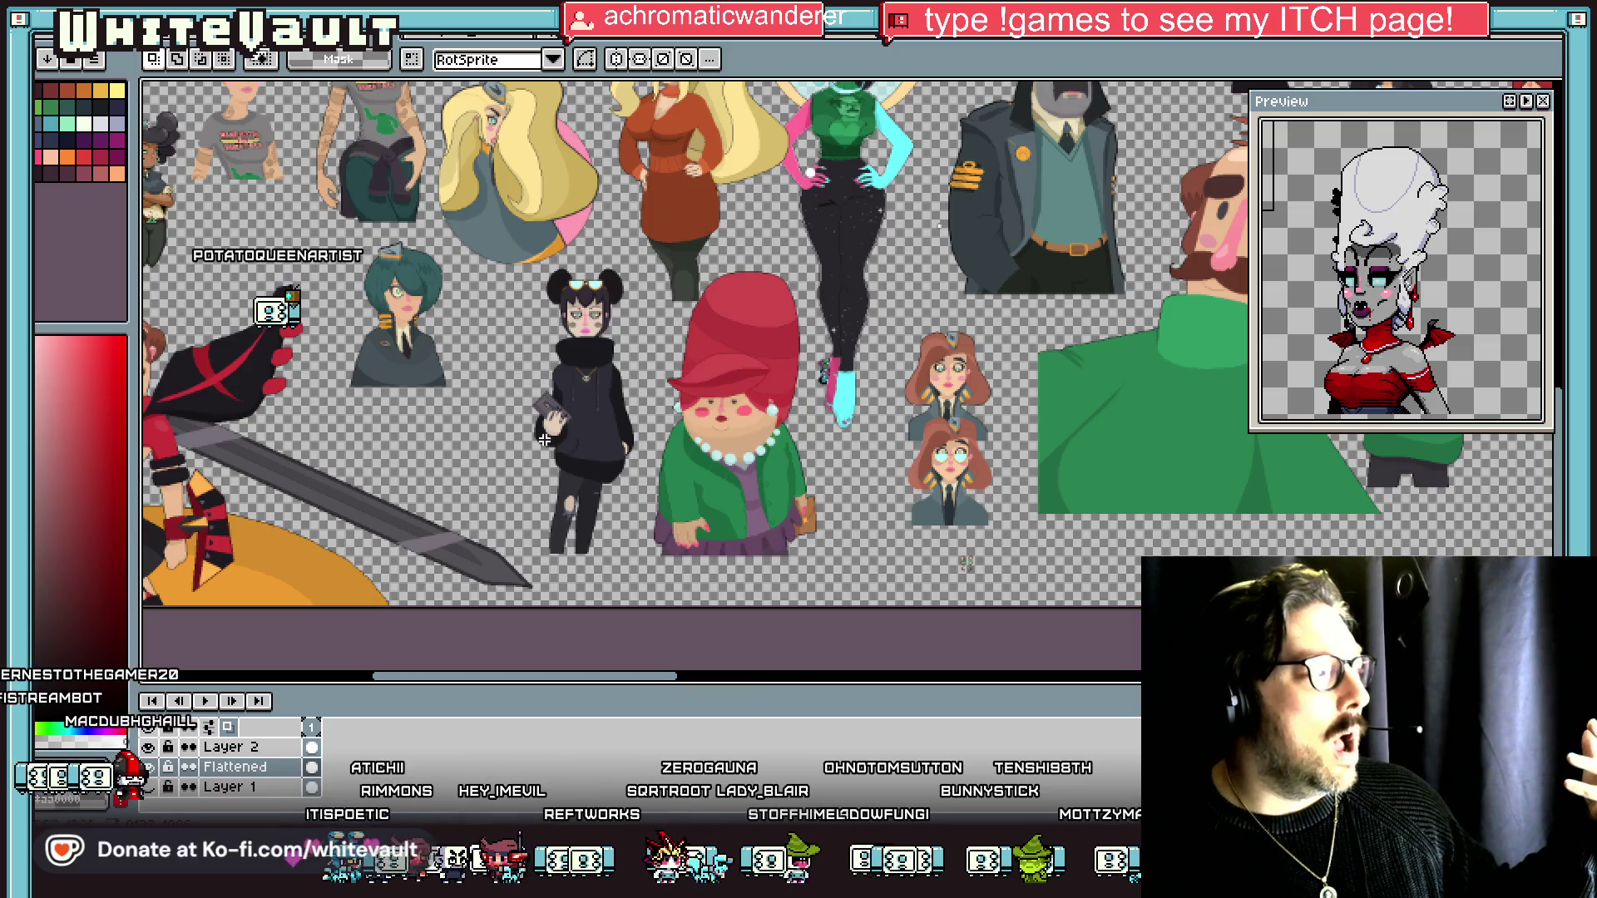
drag(639, 682, 541, 674)
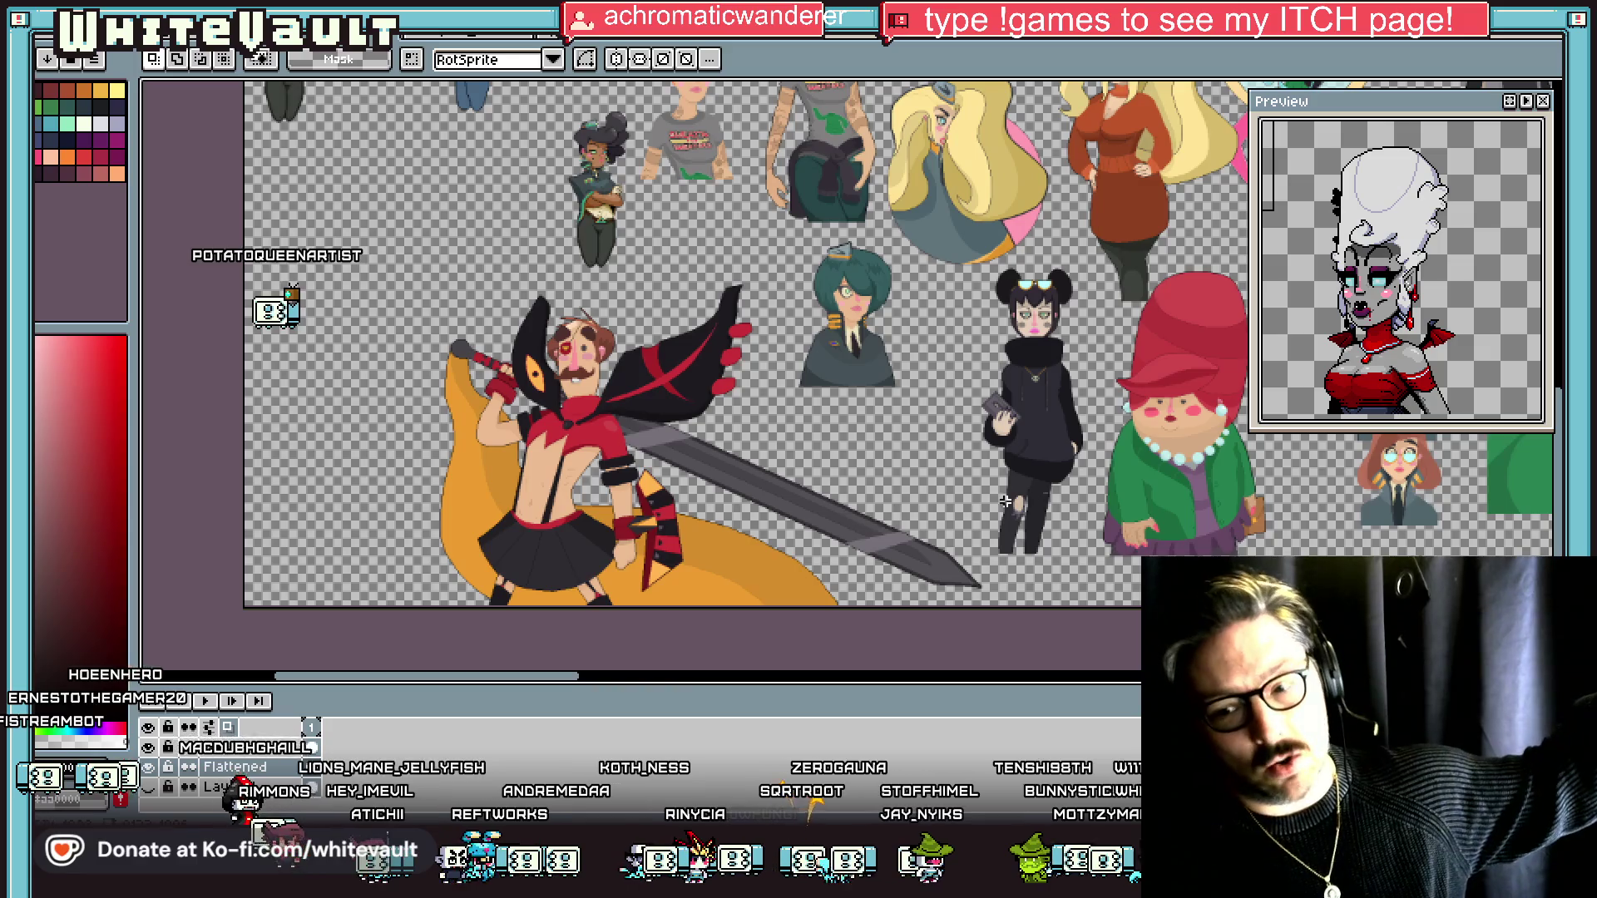
drag(1557, 466, 1547, 354)
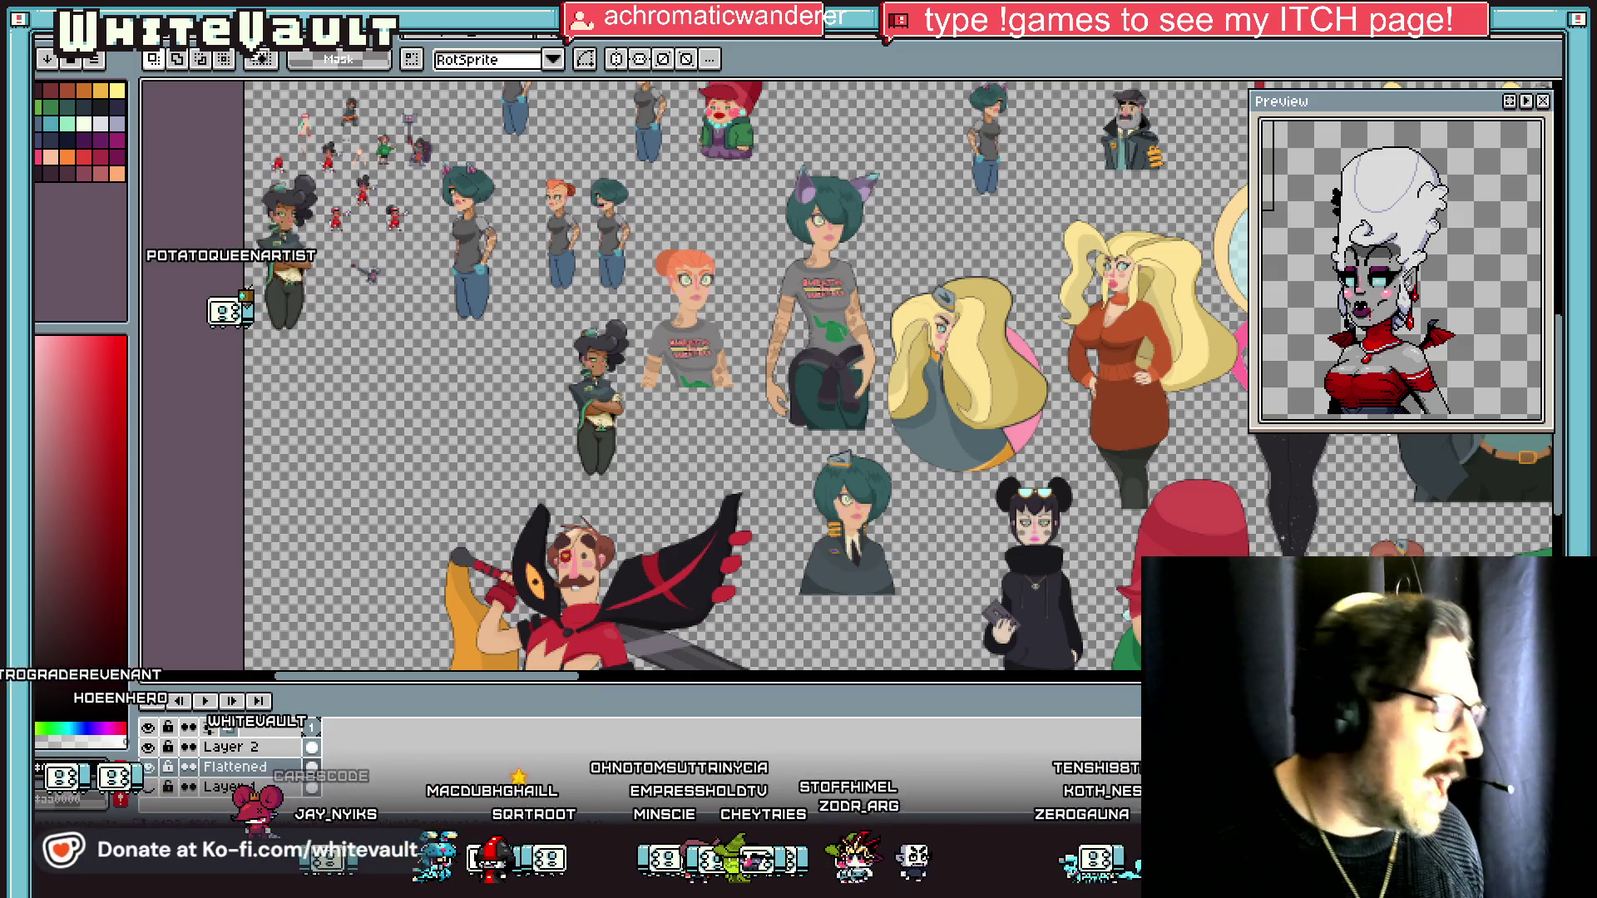
scroll(794, 632, right, 10)
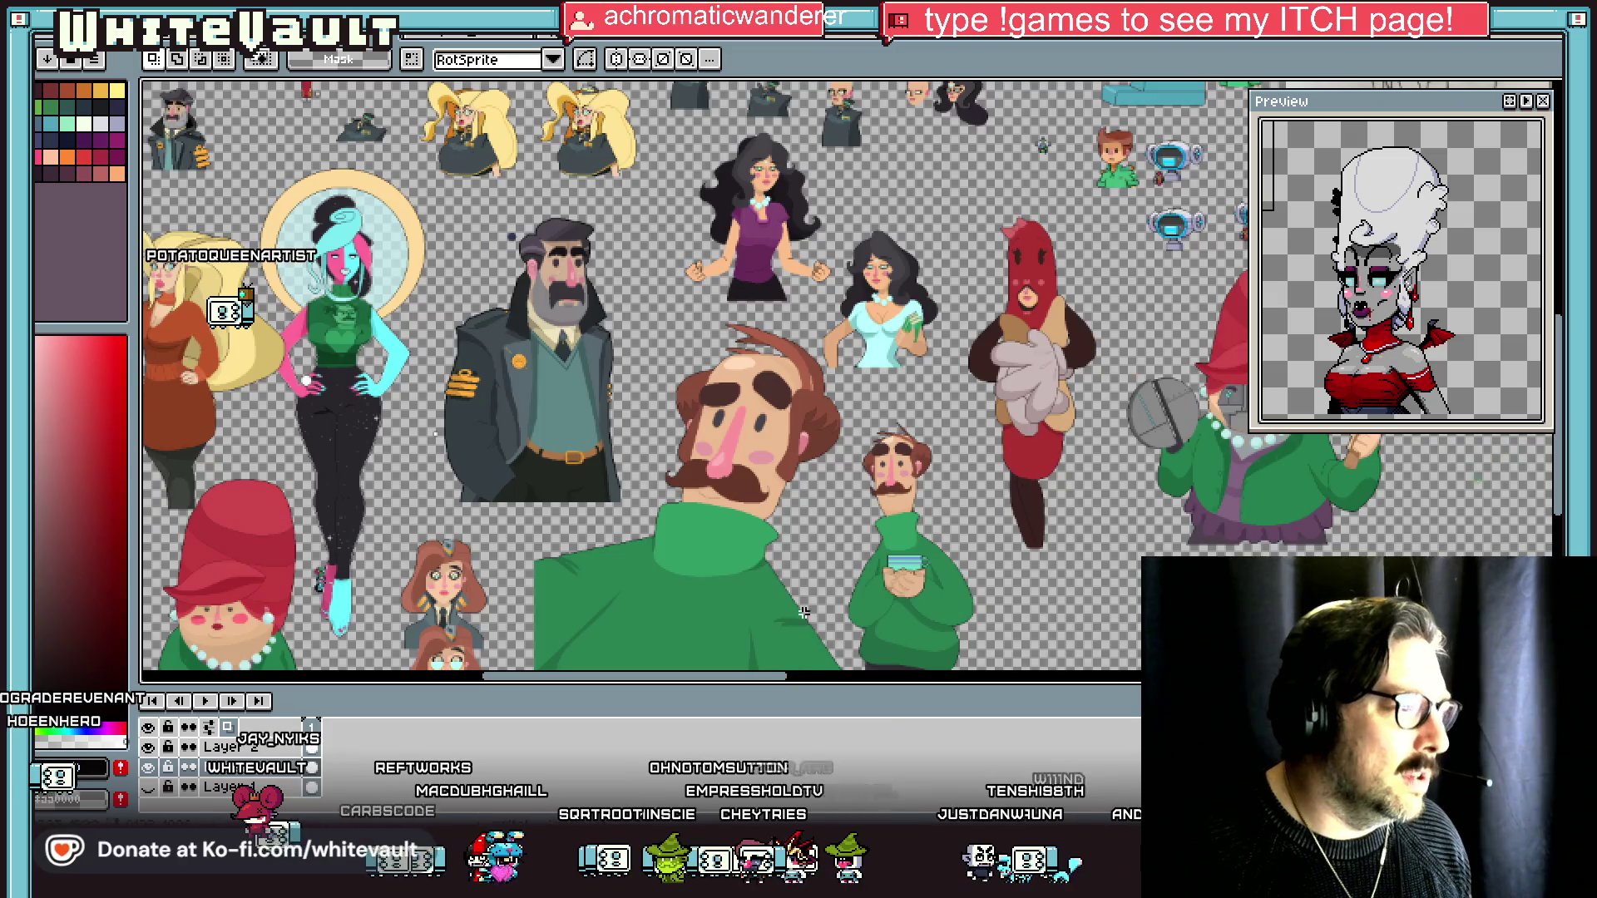
Marquee-select the dark-haired, blonde and black-hat witch characters' hat and head areas.
scroll(918, 434, down, 2)
scroll(981, 139, up, 2)
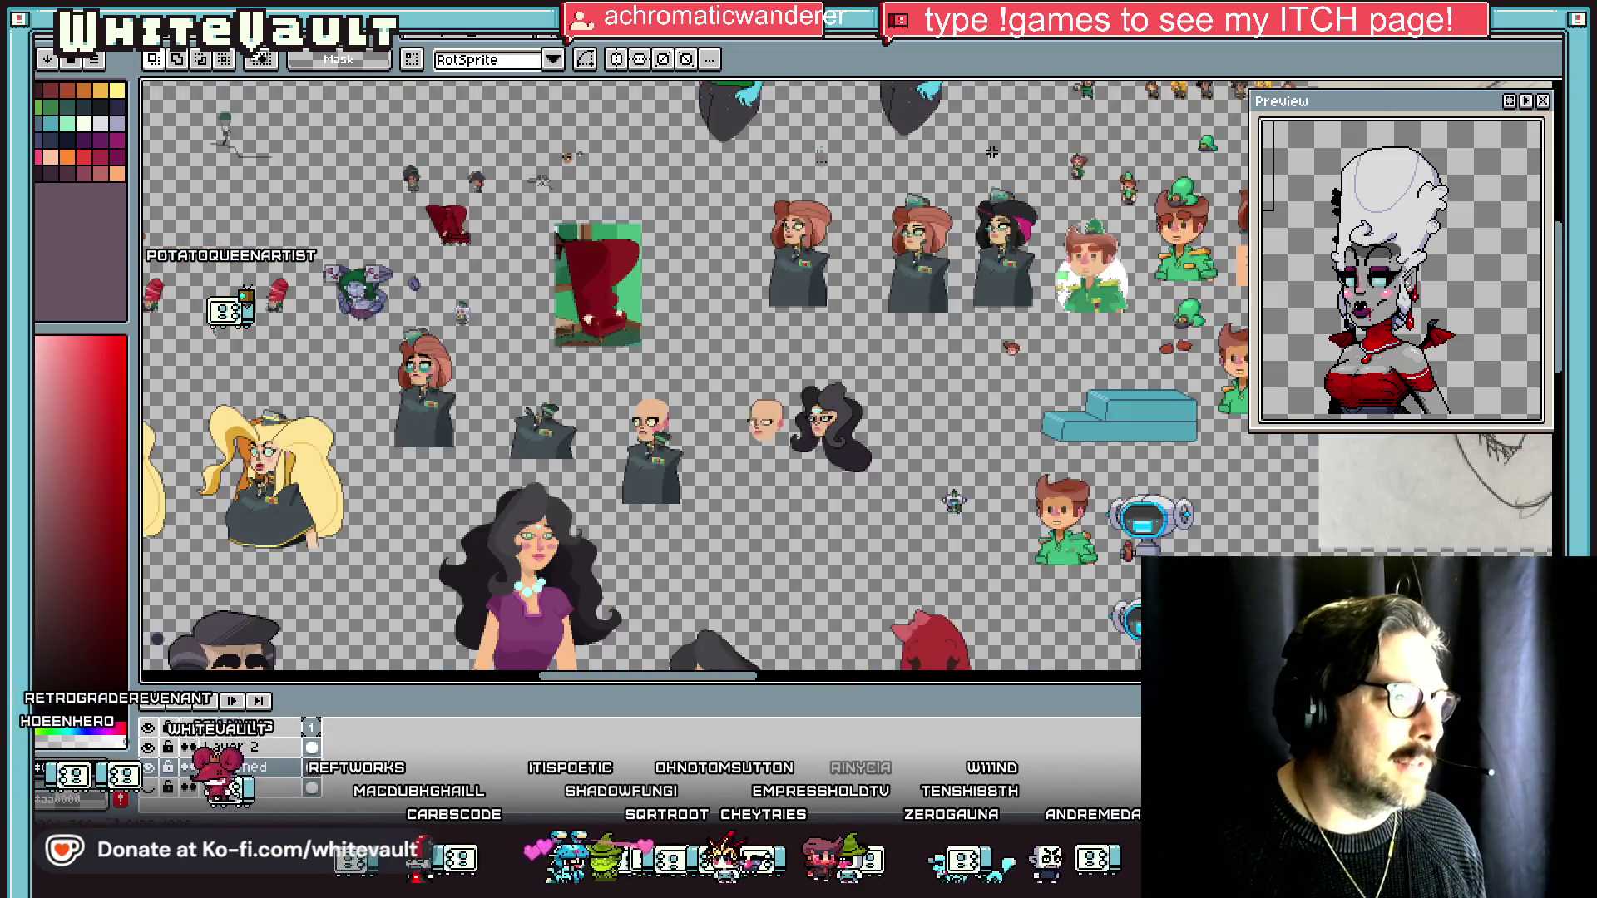
scroll(624, 347, down, 2)
scroll(560, 149, up, 2)
mouse_move(329, 117)
mouse_down()
mouse_move(1023, 487)
mouse_move(1115, 517)
mouse_up()
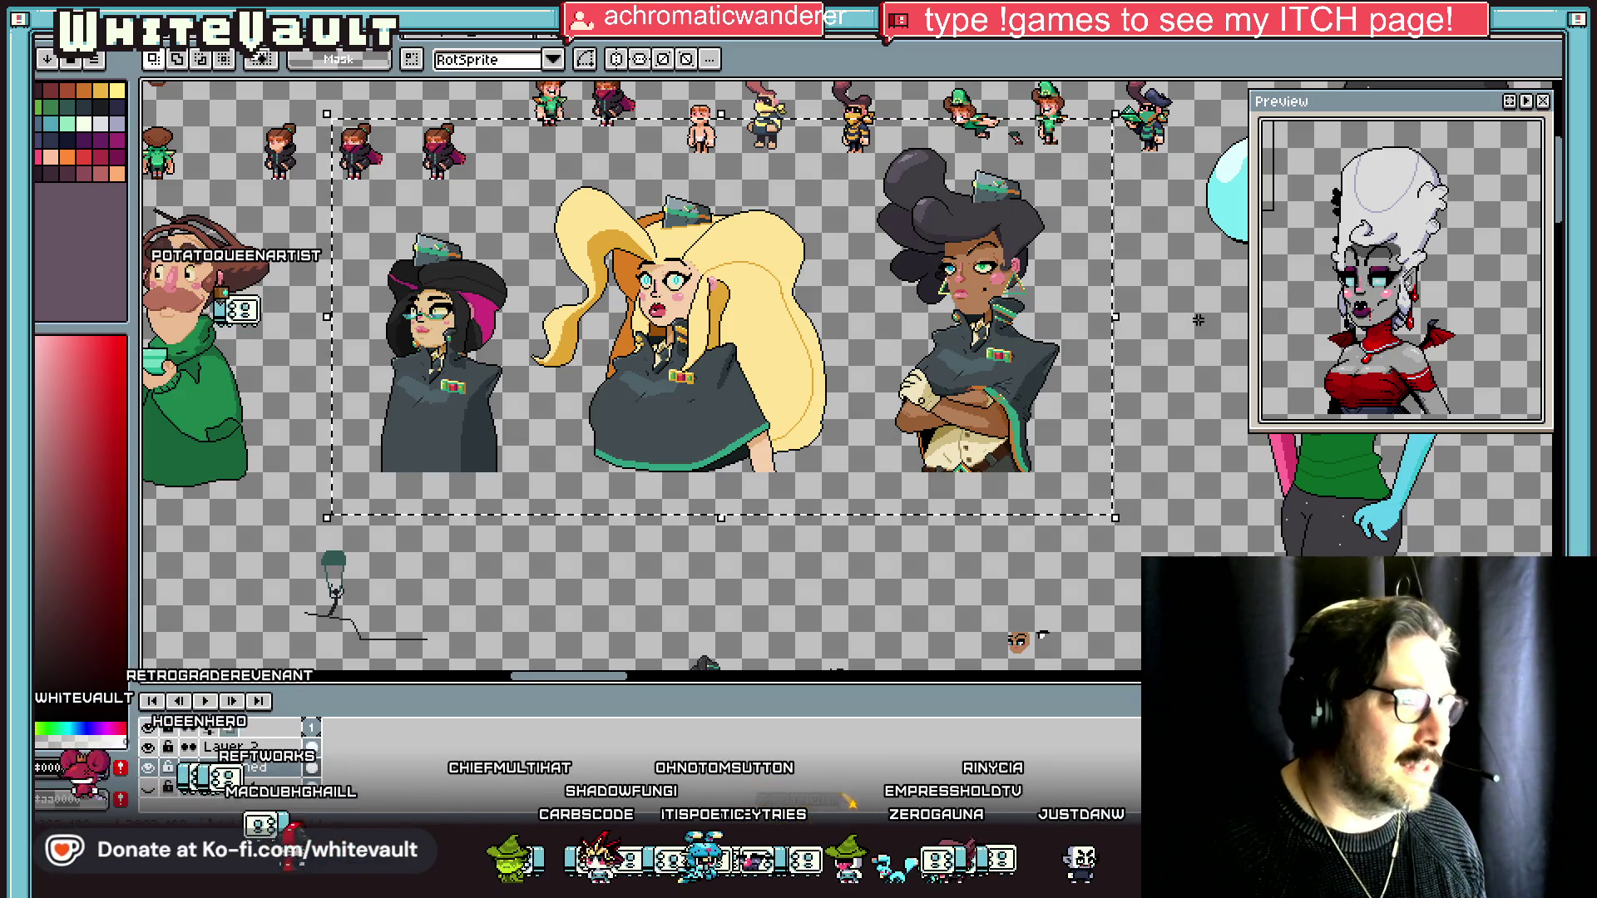
click(1198, 320)
drag(871, 136, 973, 321)
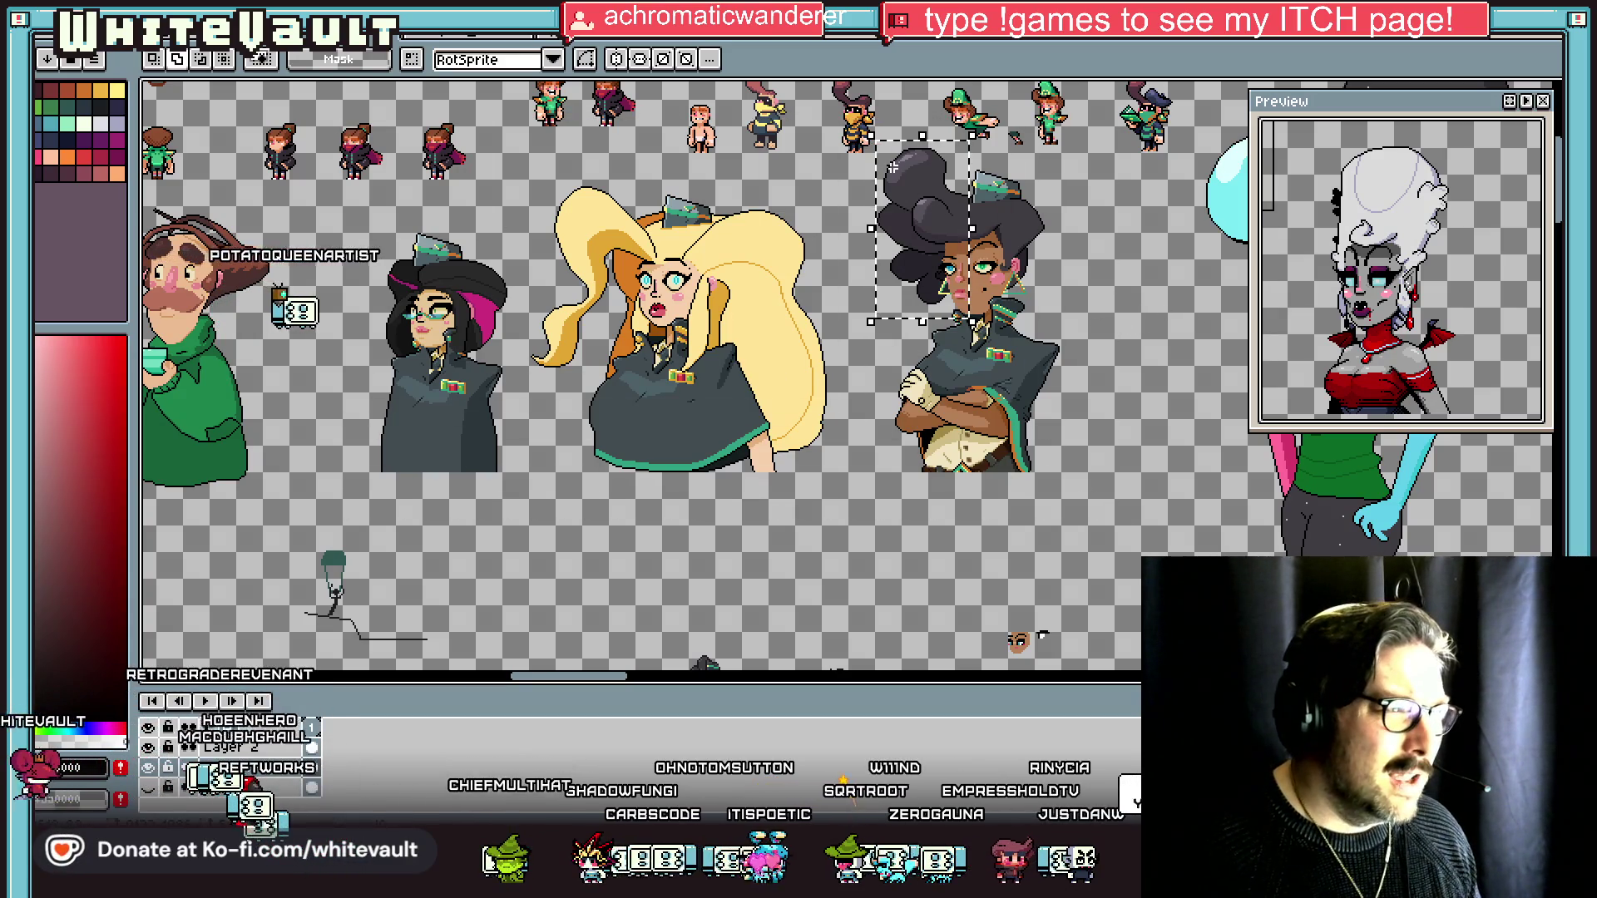
drag(871, 167, 1095, 501)
drag(556, 177, 826, 529)
drag(346, 221, 561, 509)
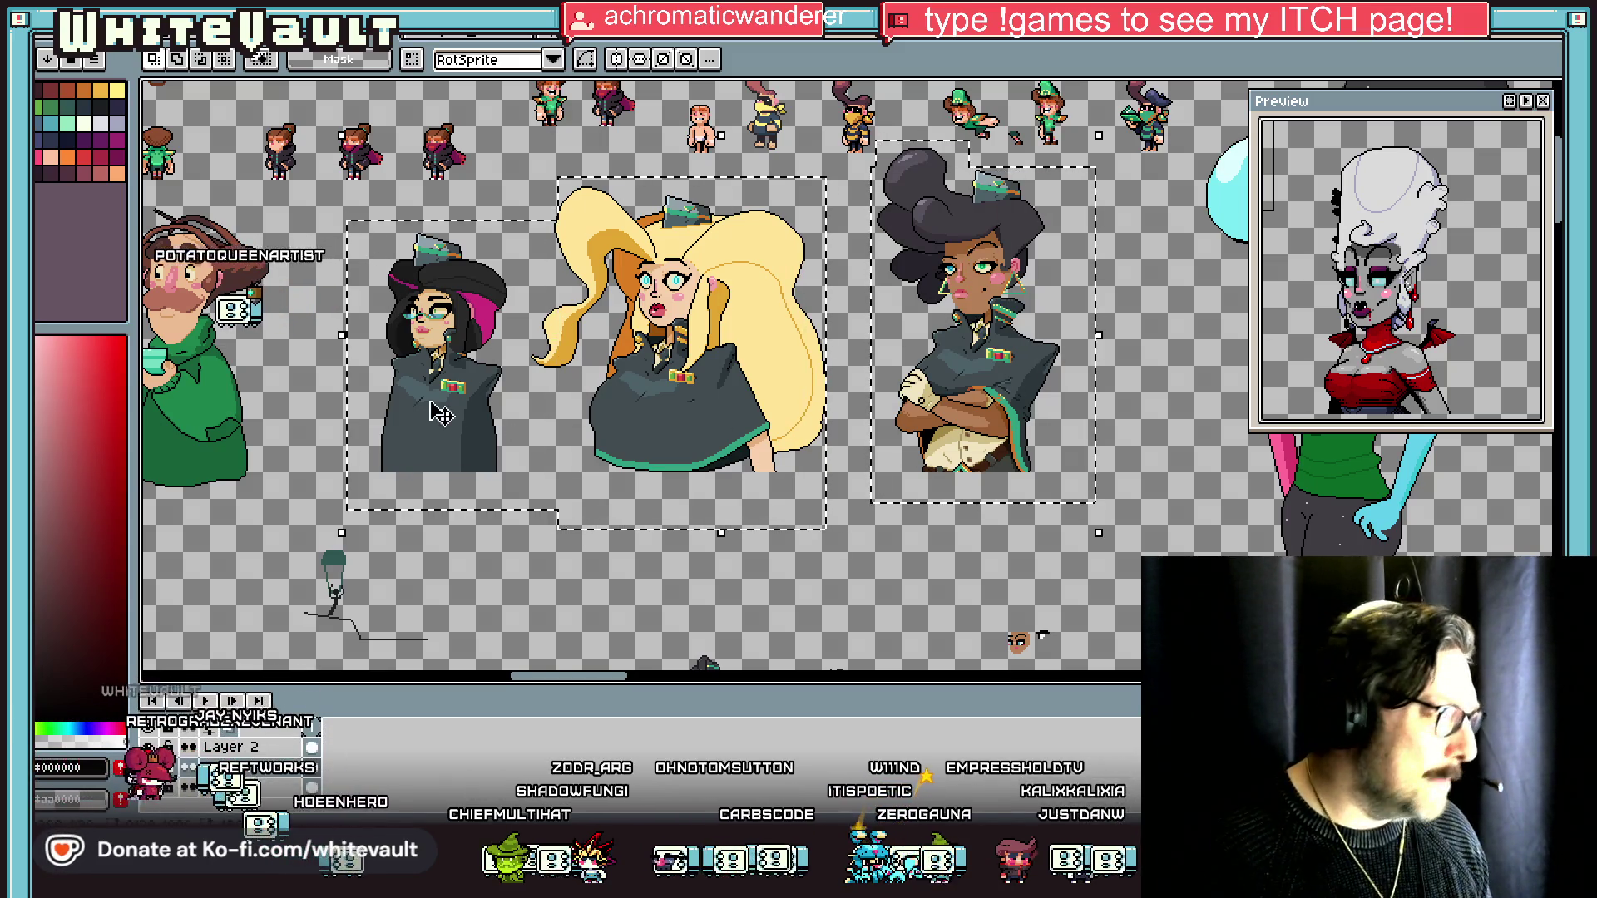
Pick gold and use a non-contiguous Paint Bucket fill to turn the teal hat bands and glasses gold.
click(105, 91)
scroll(536, 297, up, 4)
key(g)
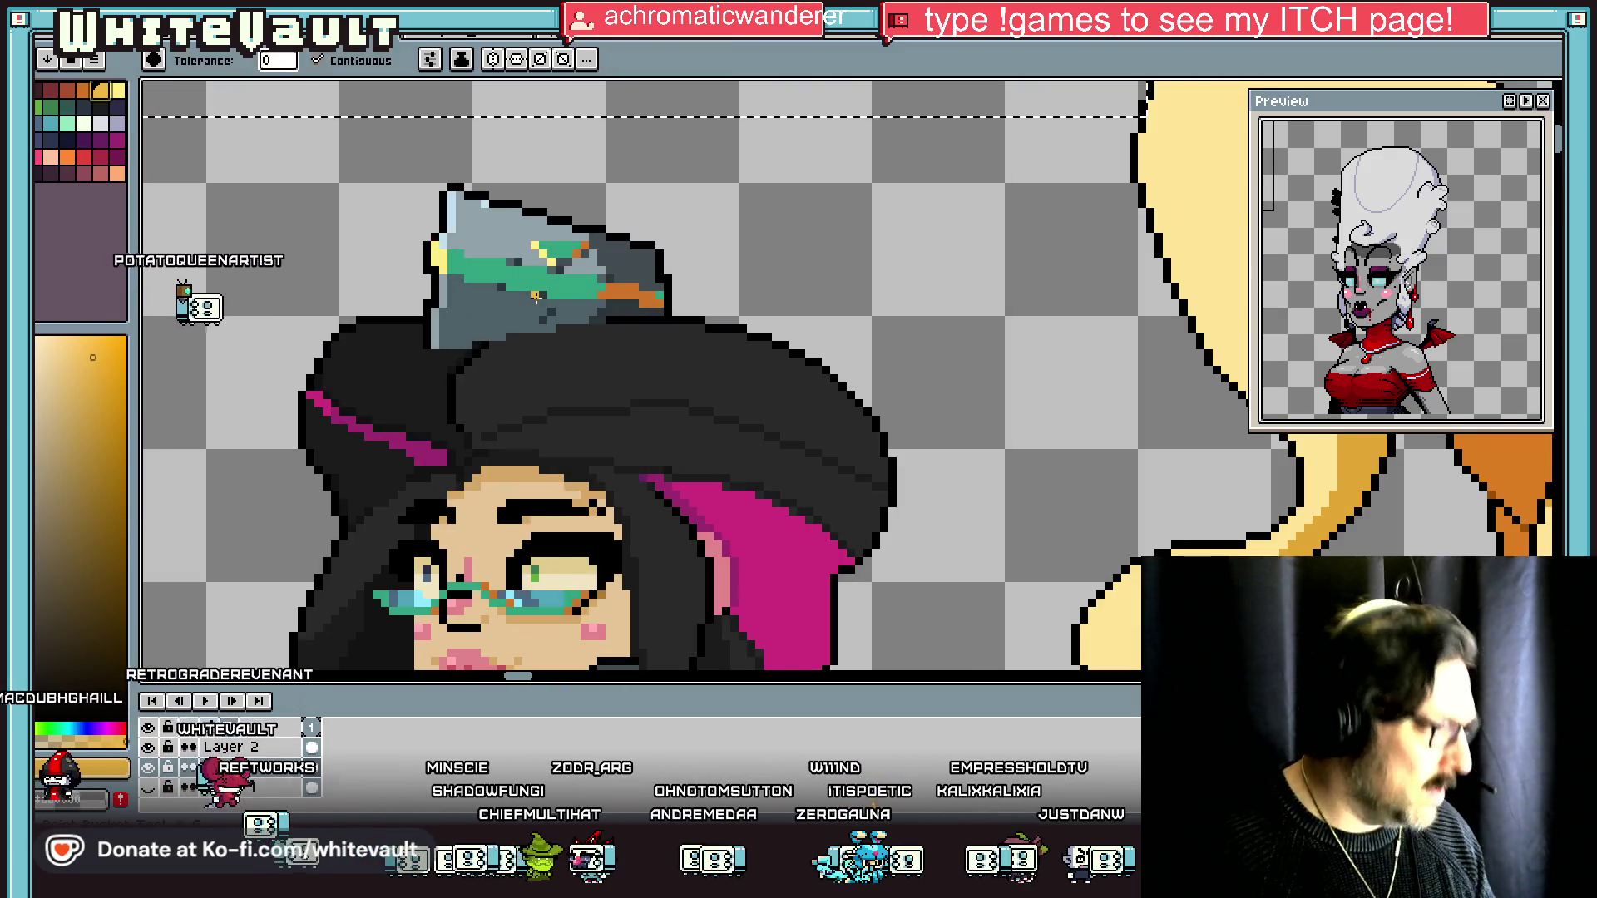
click(511, 285)
click(317, 60)
key(ctrl+z)
click(510, 276)
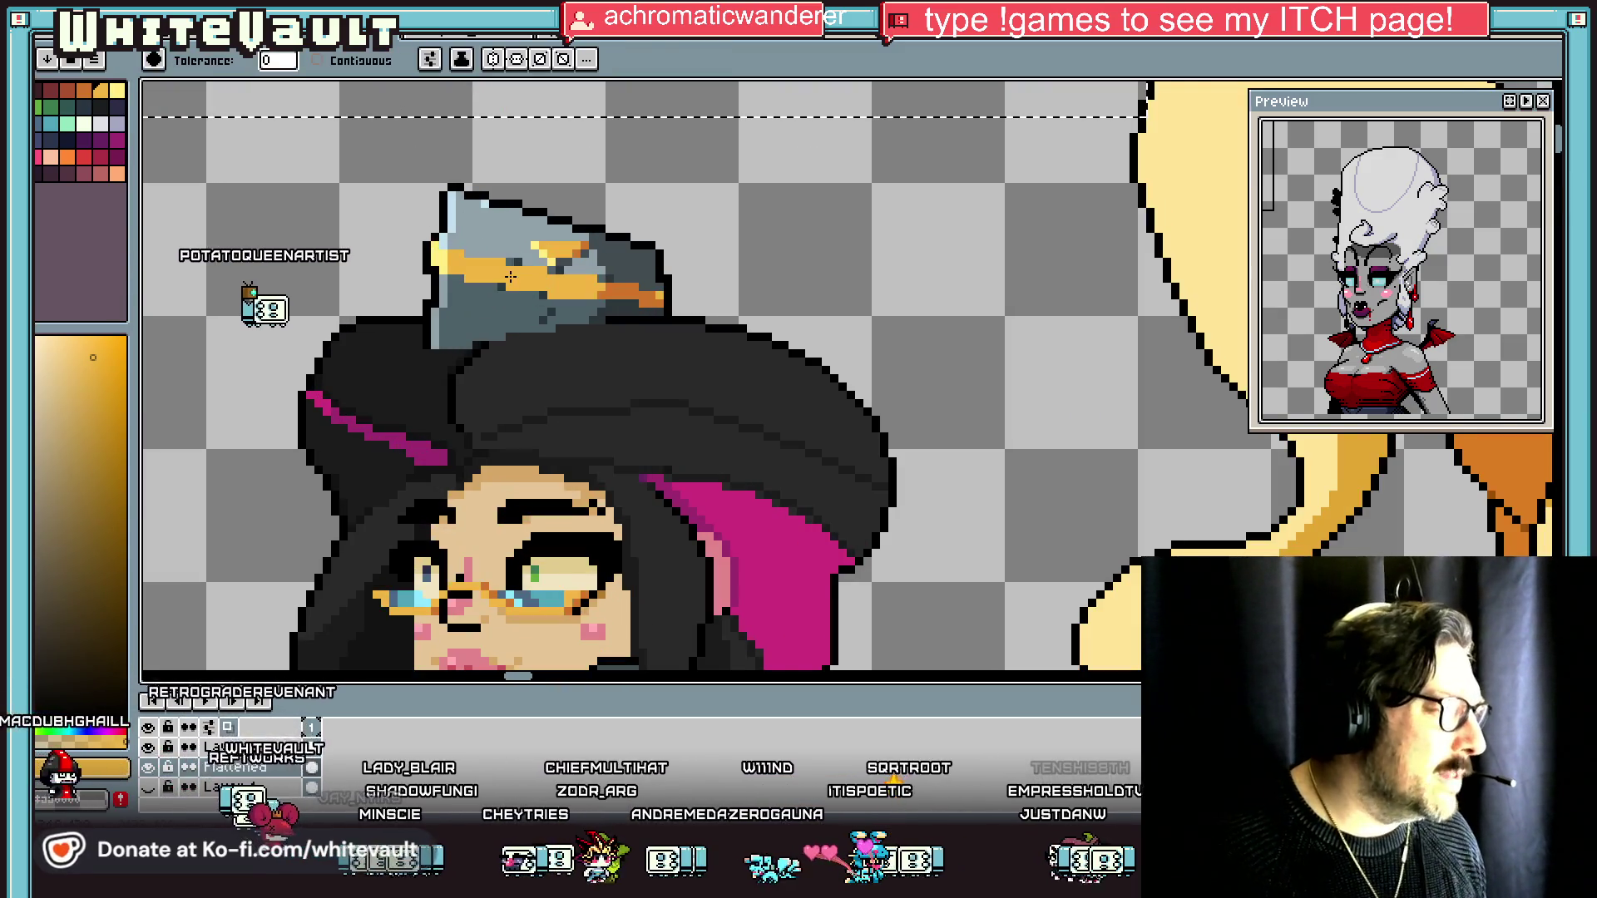
scroll(510, 277, down, 4)
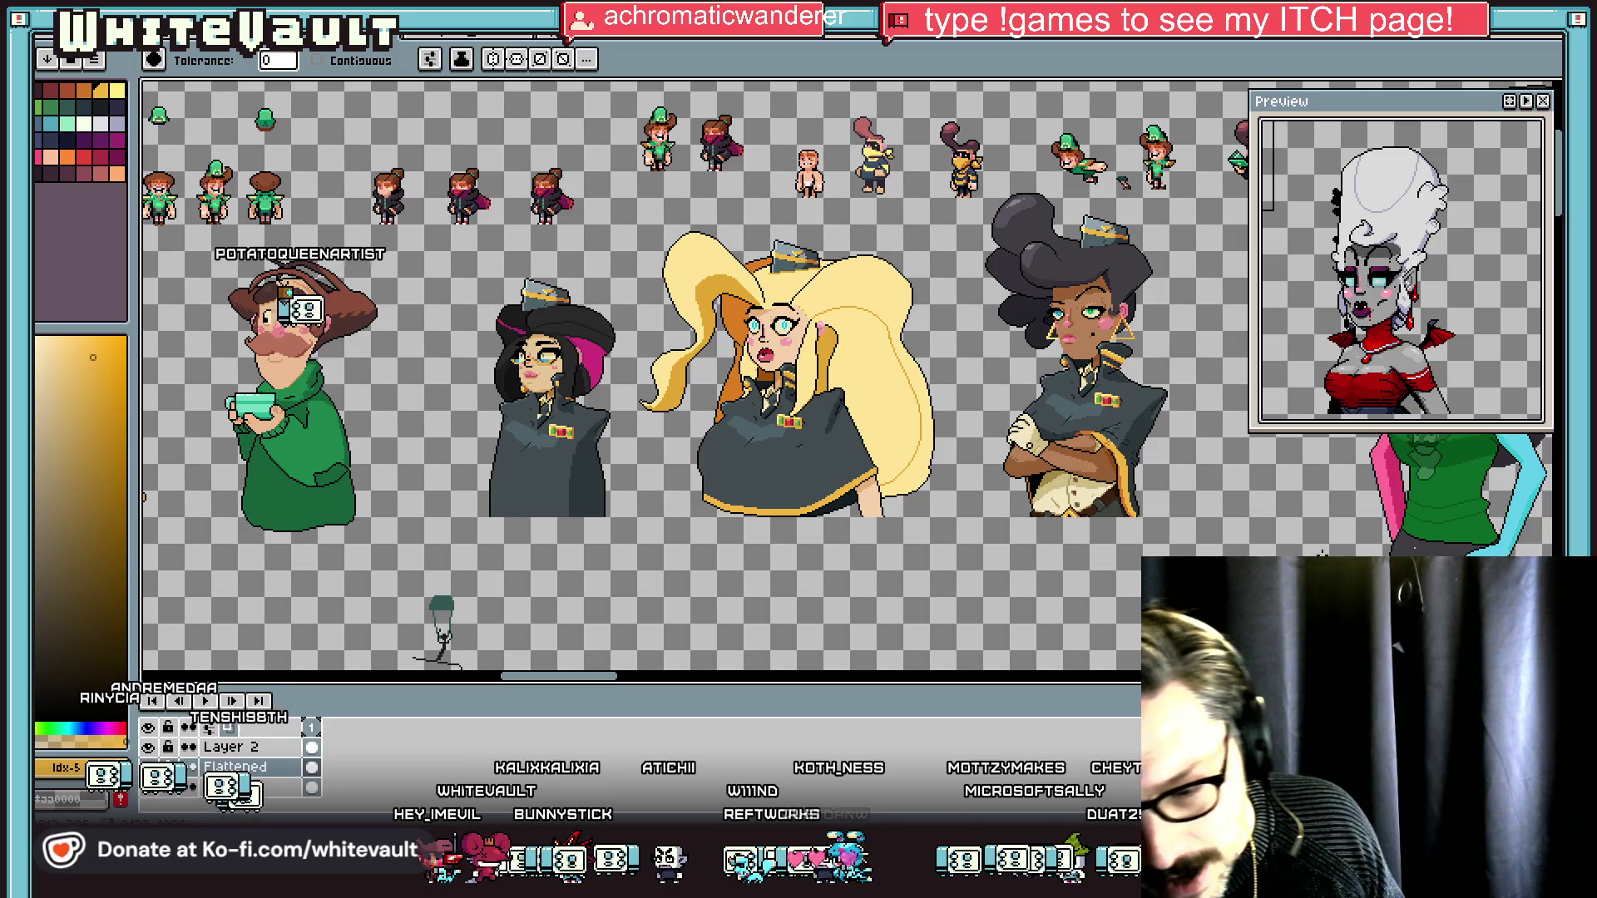
Switch to the other open sprite sheet tab with Ctrl+Tab.
key(ctrl+Tab)
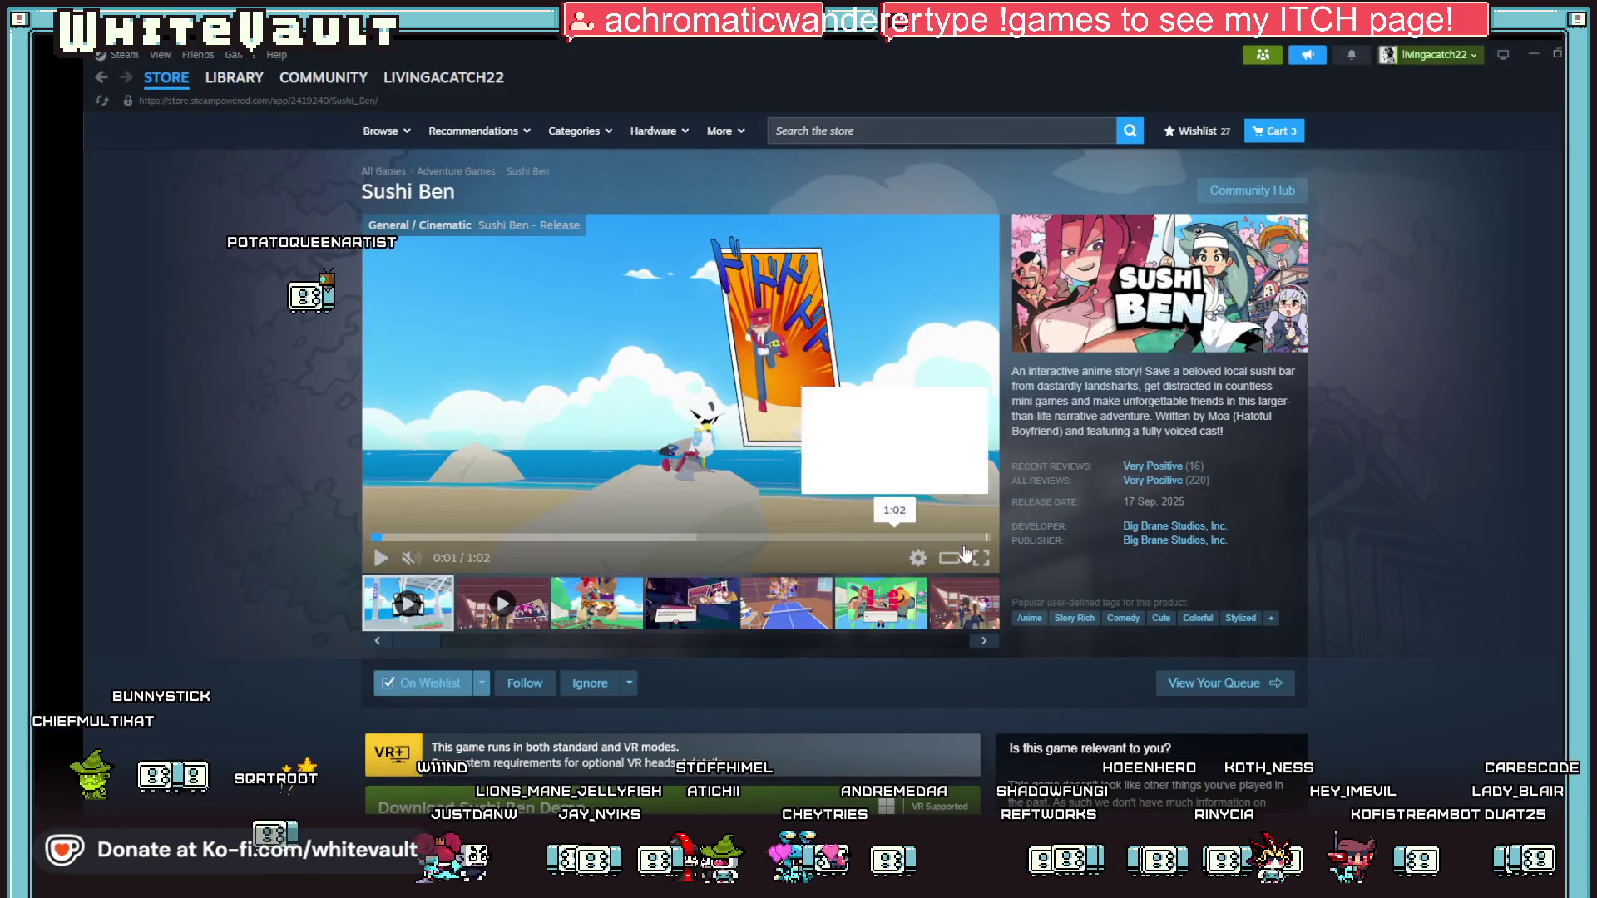
click(985, 560)
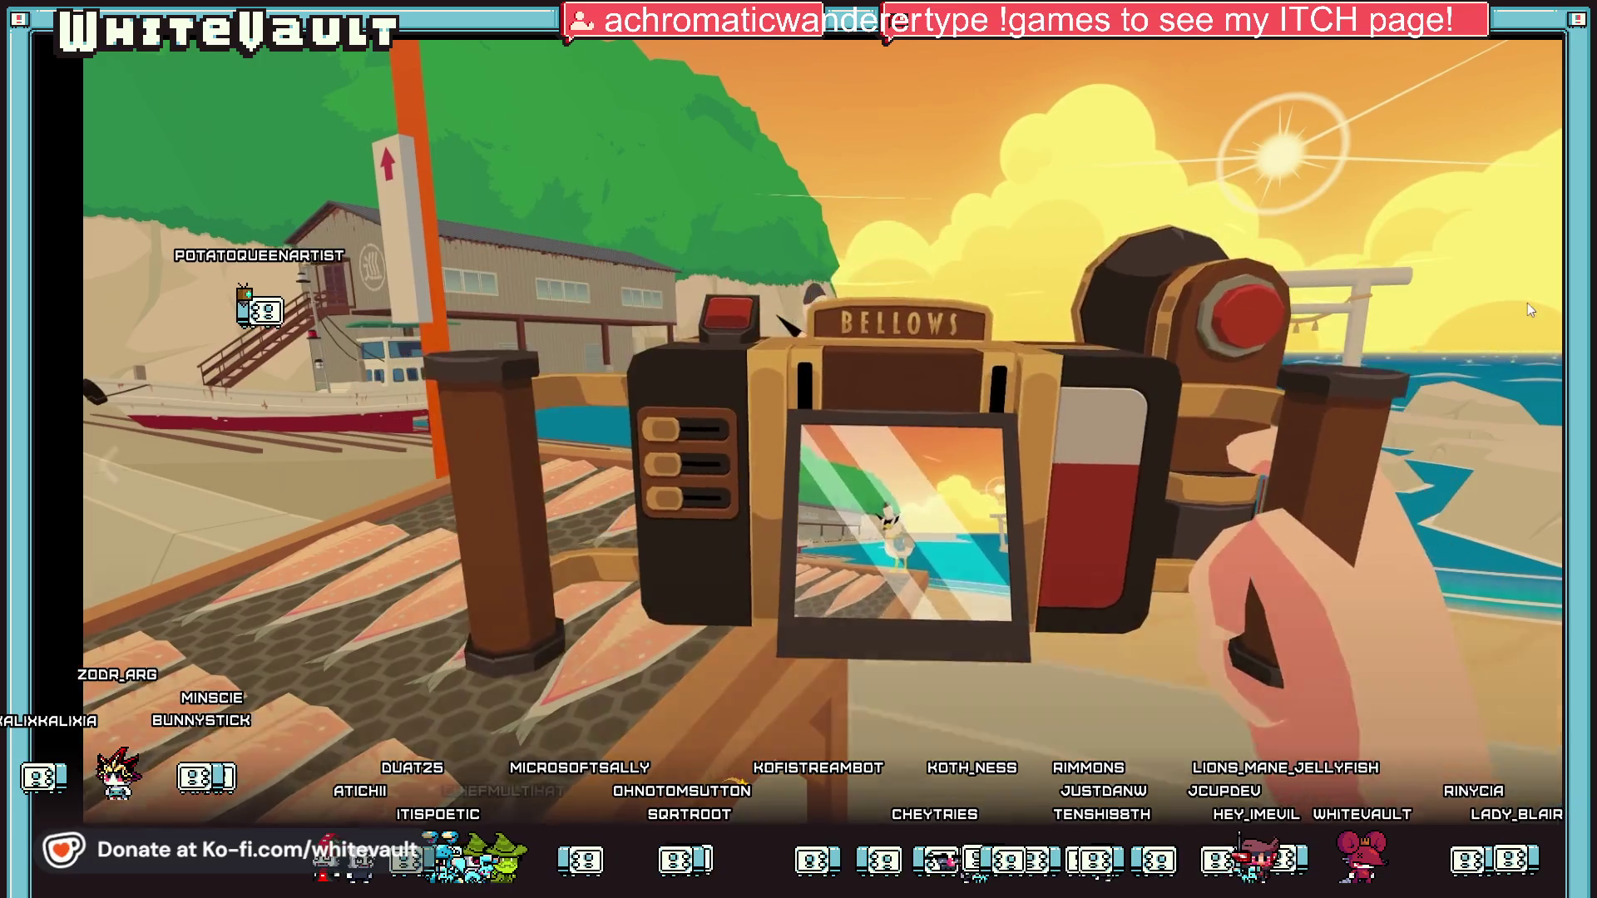
key(Escape)
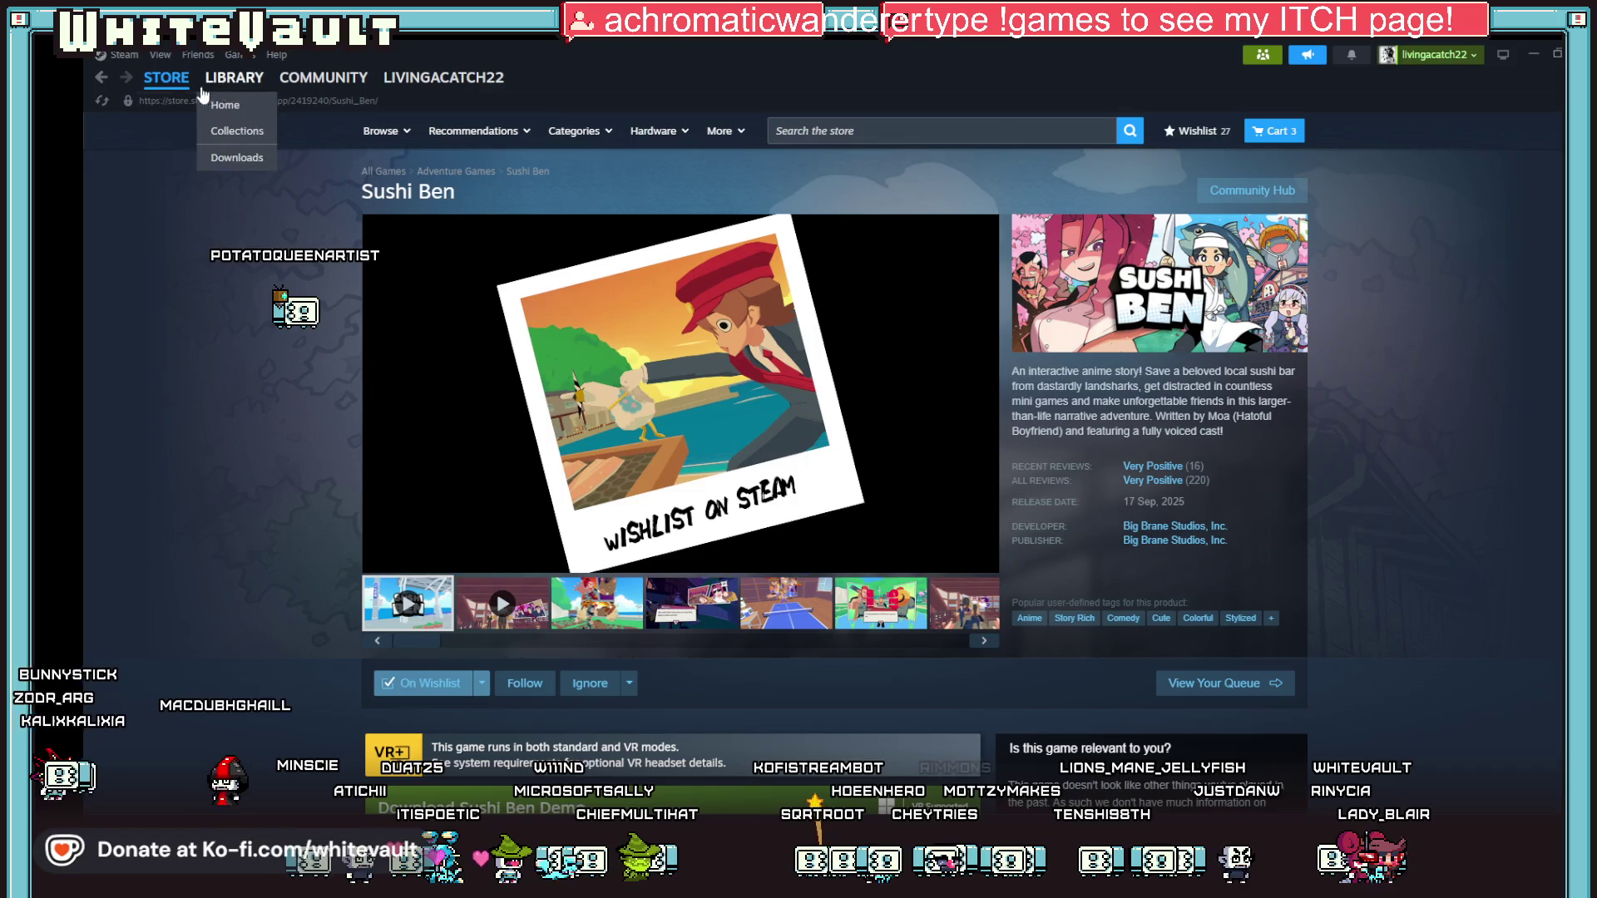
Open the Steam wishlist from the STORE menu and scroll down through its entries.
mouse_move(166, 78)
click(188, 158)
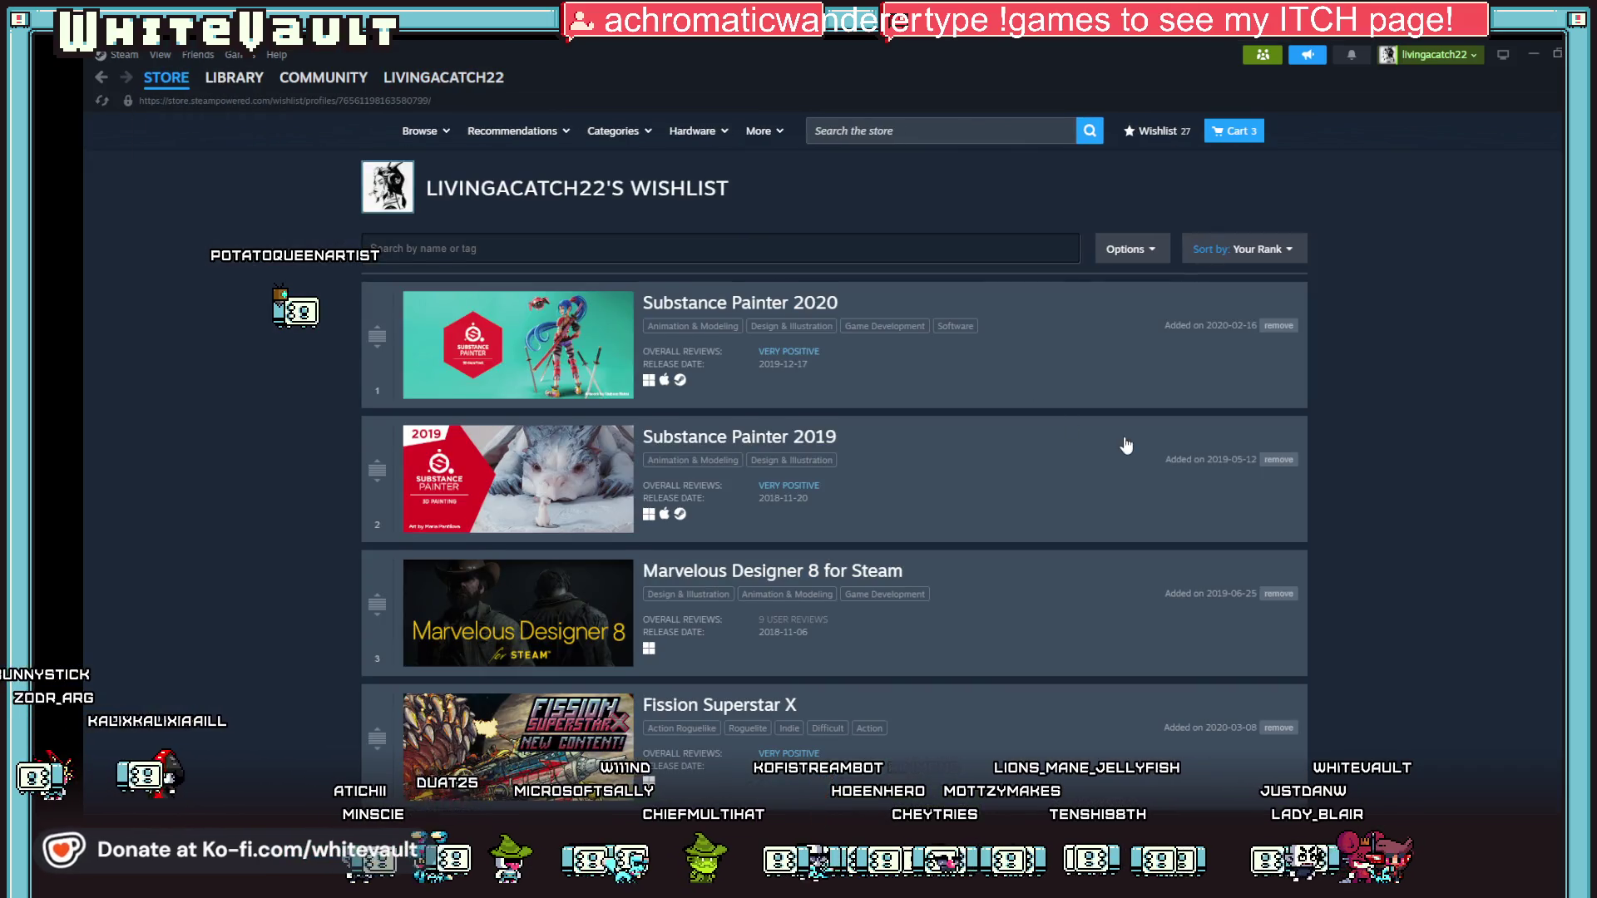
scroll(1123, 446, down, 8)
scroll(1404, 449, up, 5)
scroll(1402, 453, down, 6)
scroll(1402, 459, down, 8)
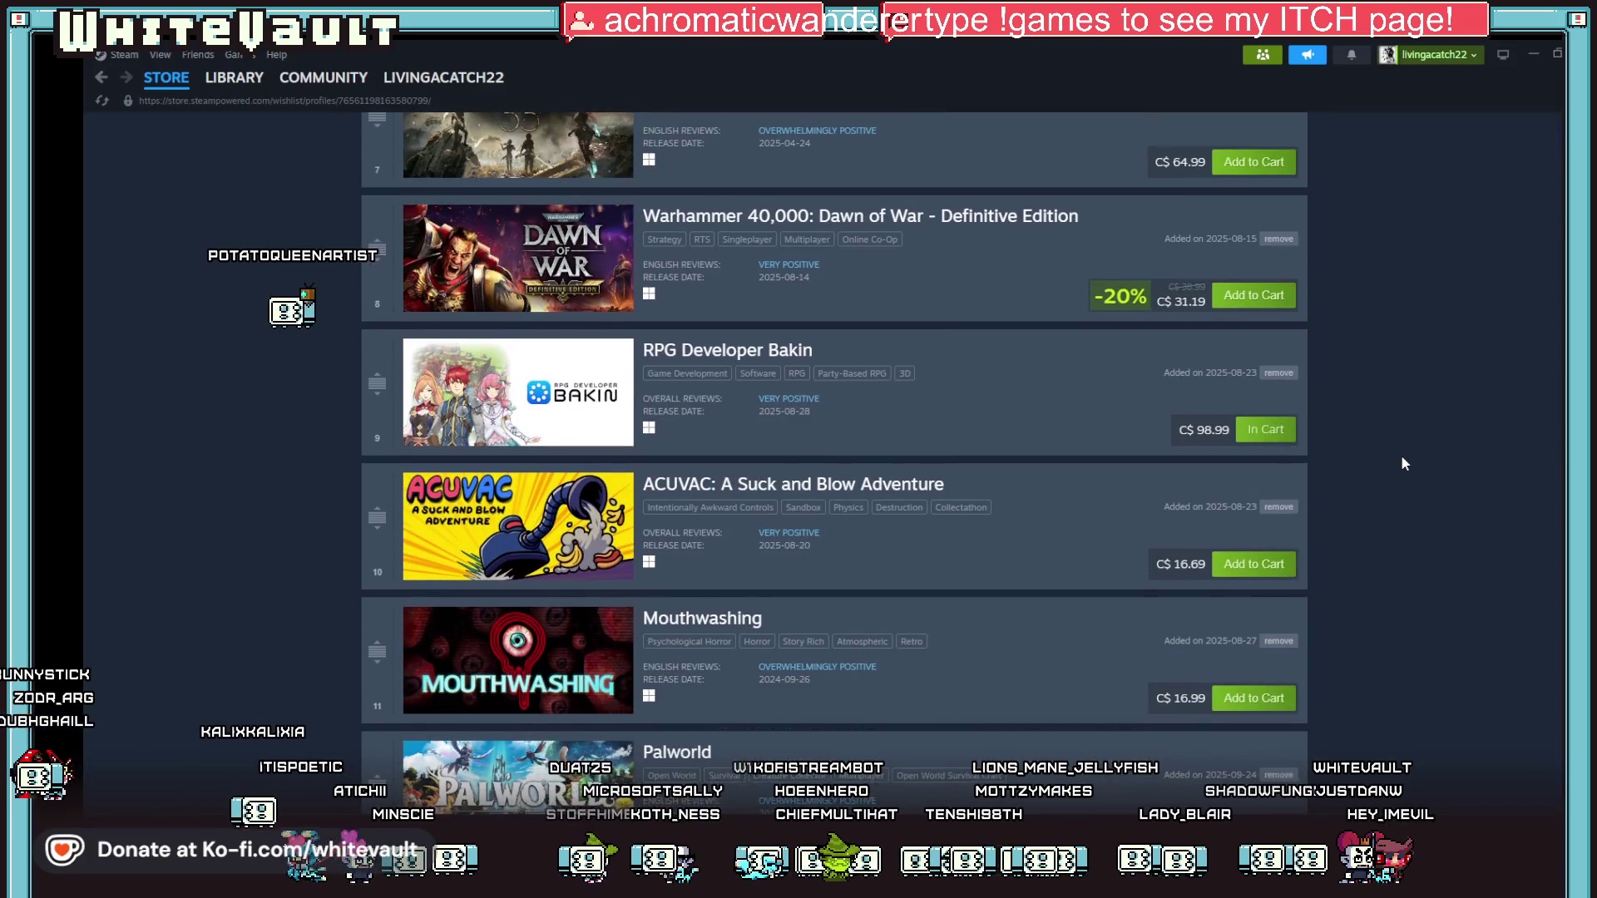
scroll(1402, 462, down, 2)
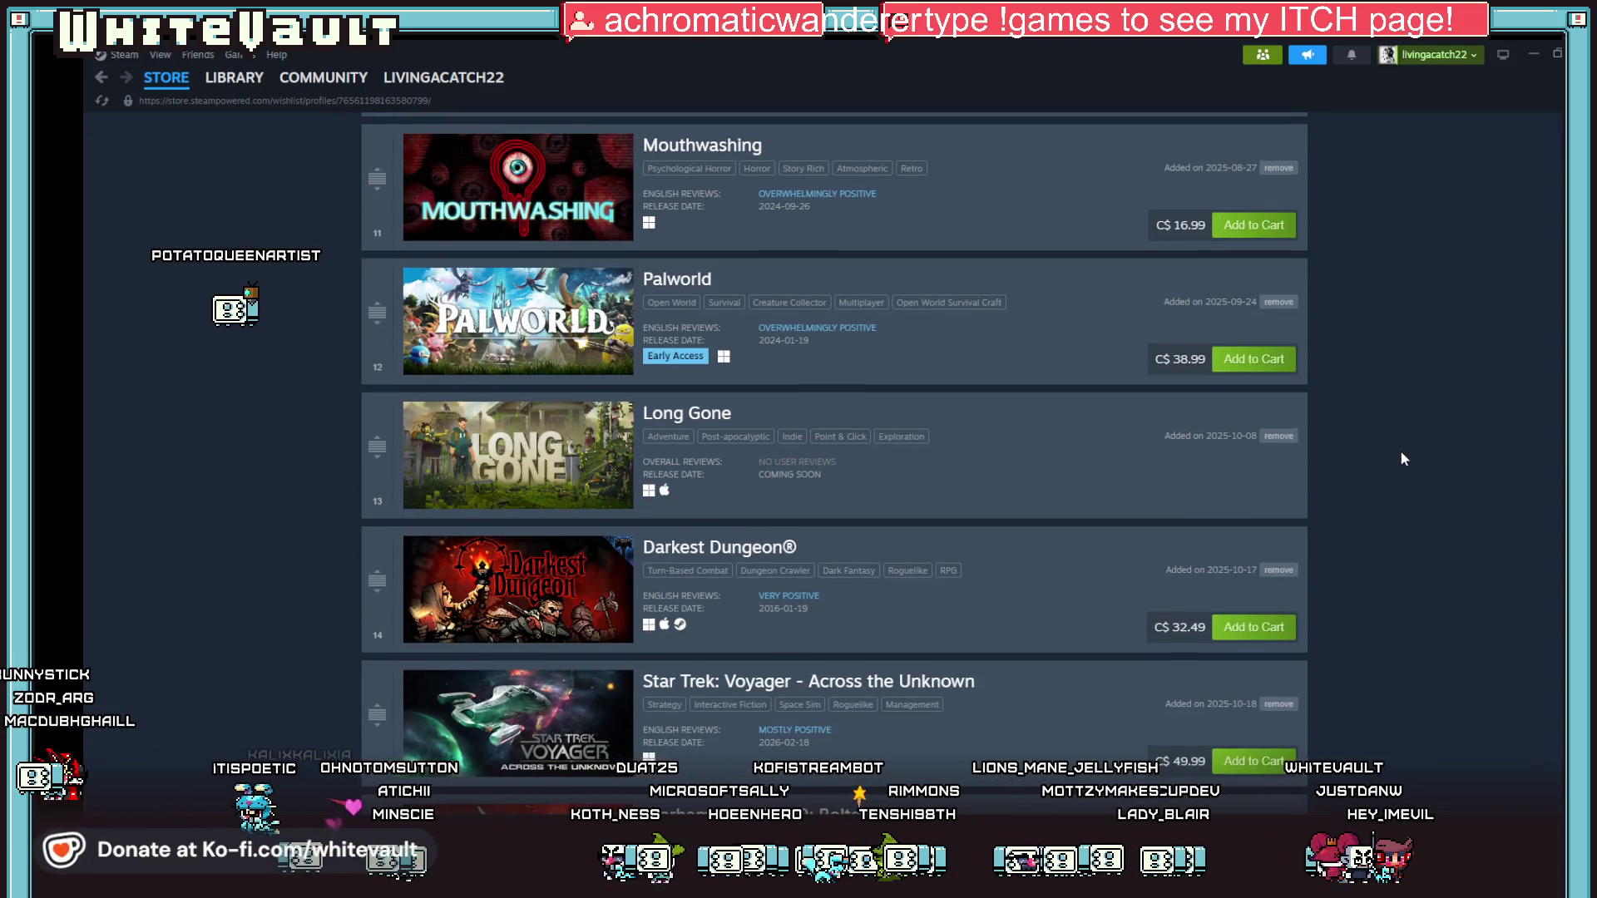
scroll(1402, 459, down, 4)
scroll(1404, 458, down, 2)
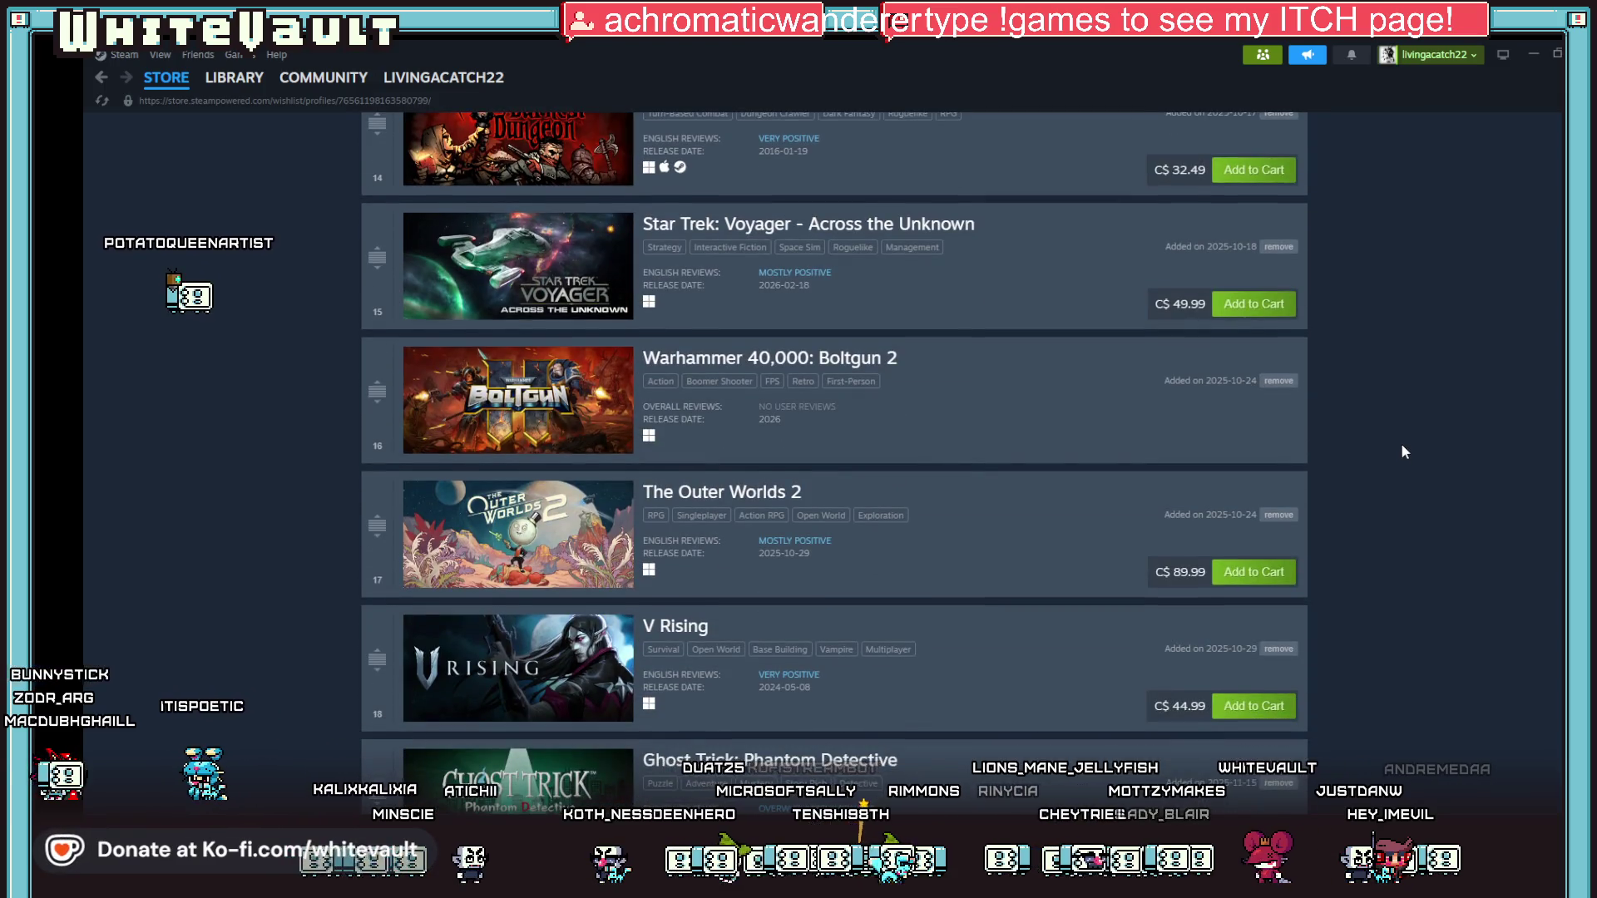
scroll(1400, 453, down, 4)
scroll(1393, 449, down, 8)
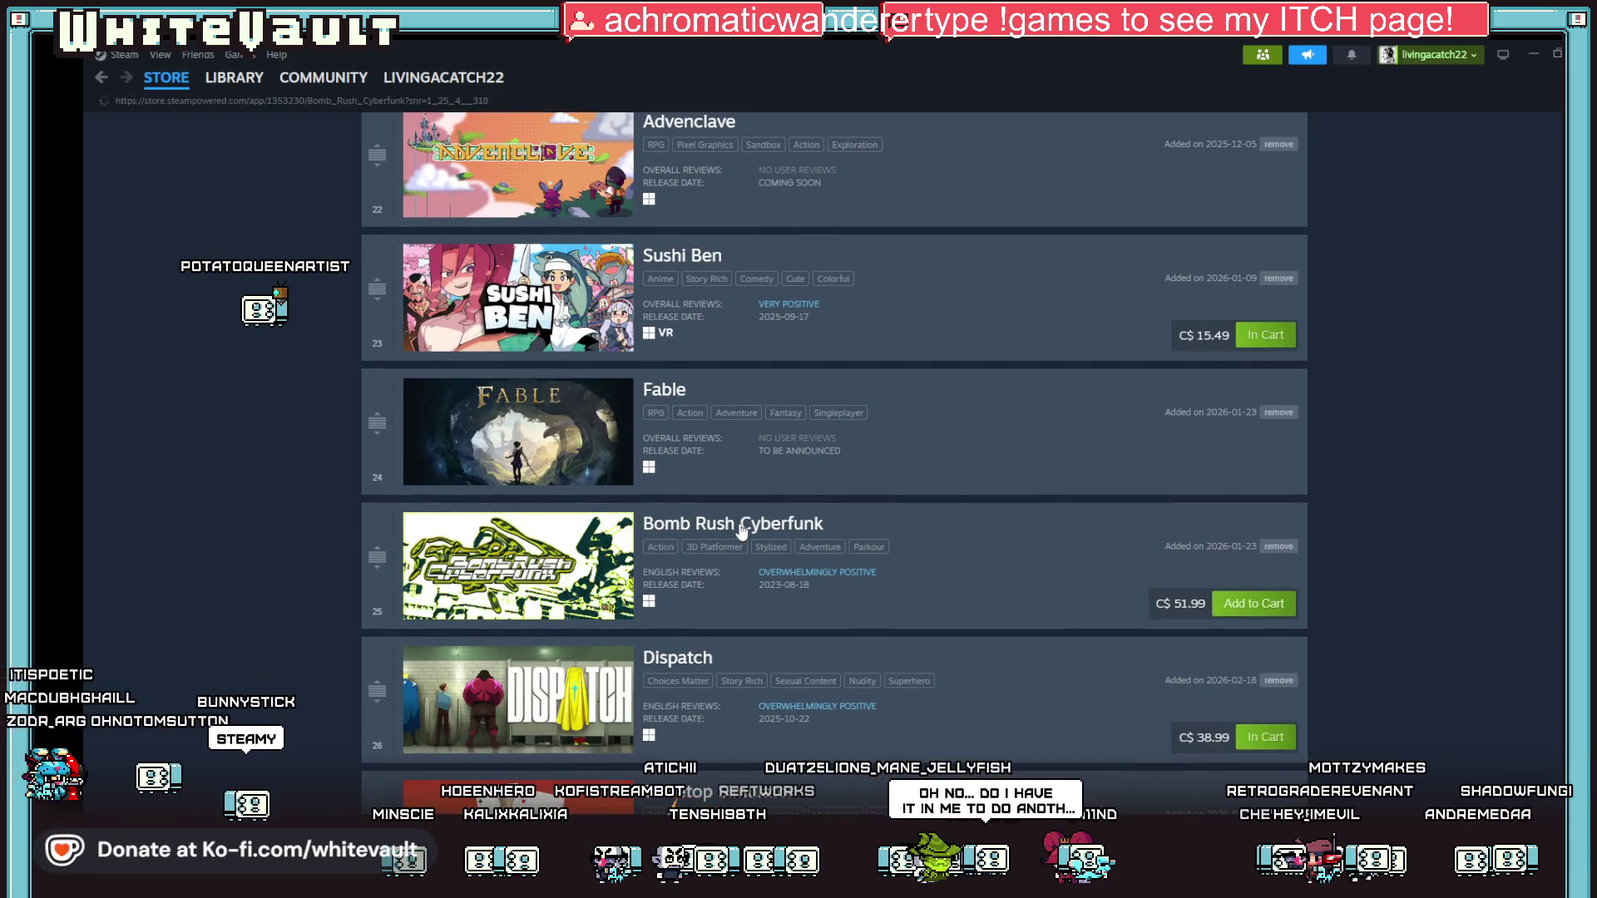
Browse Bomb Rush Cyberfunk's store screenshots, then return to Aseprite and zoom the canvas.
click(740, 526)
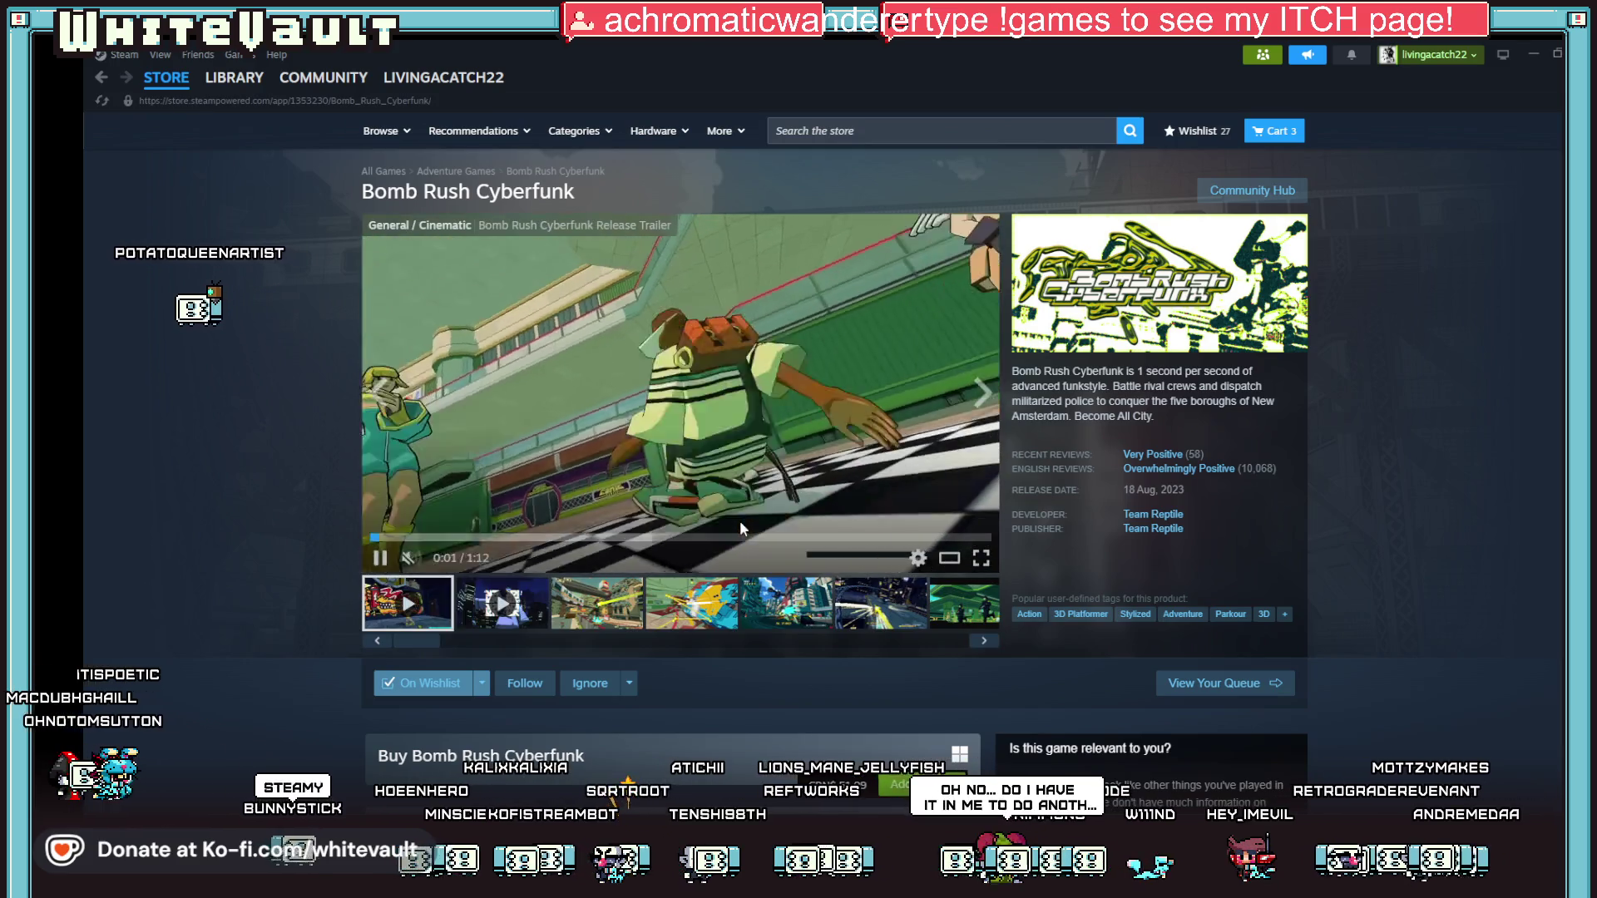
click(597, 603)
click(699, 607)
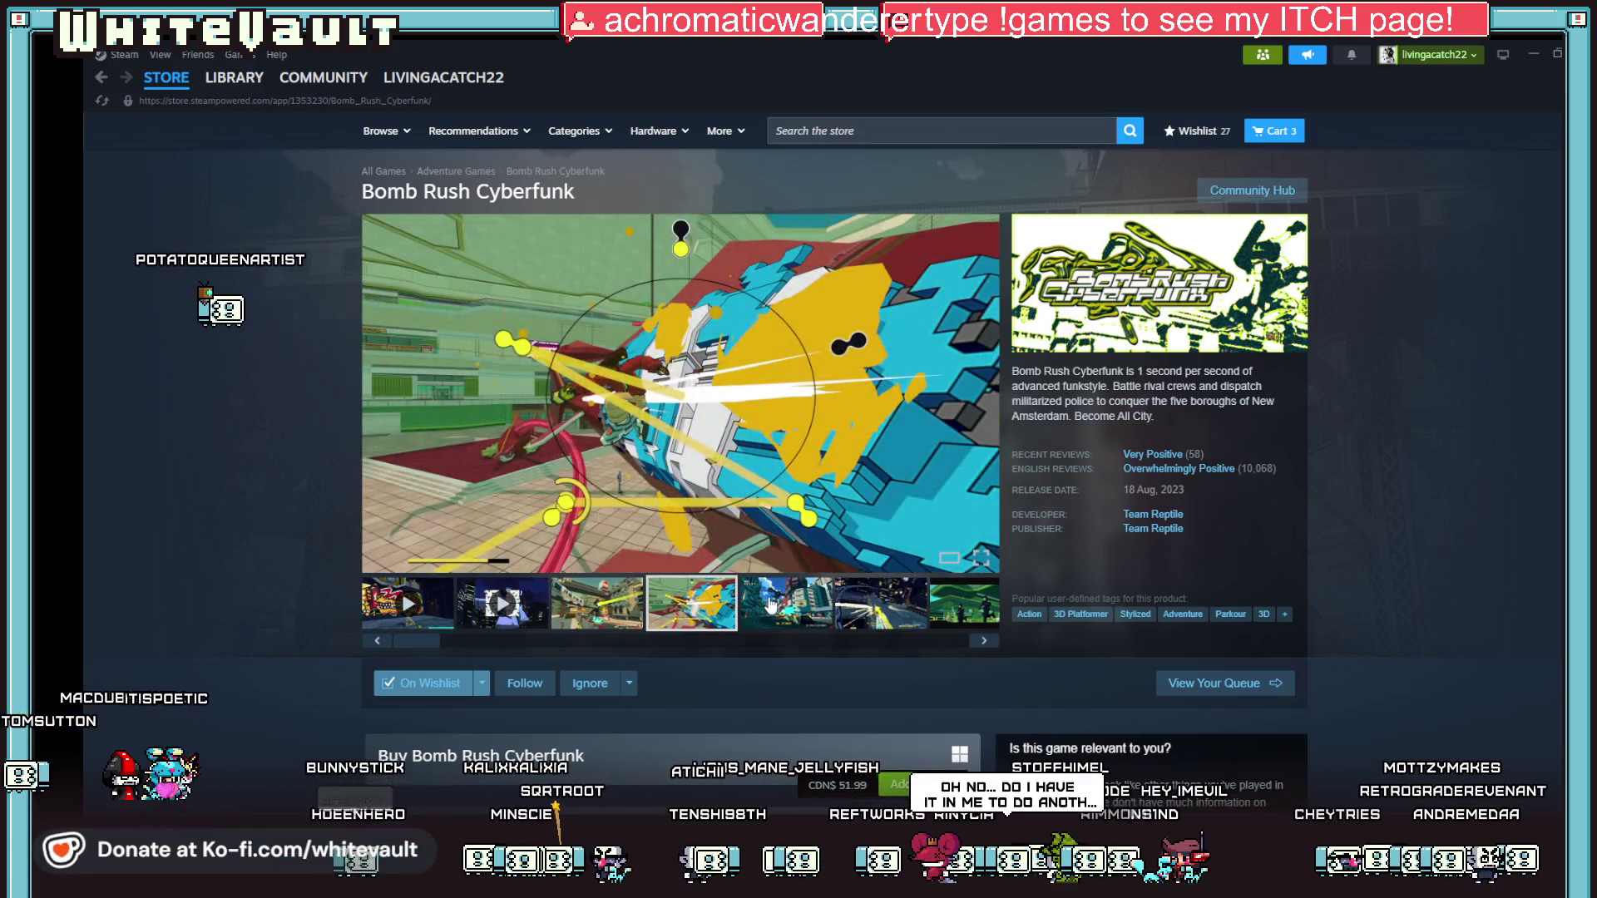
click(786, 607)
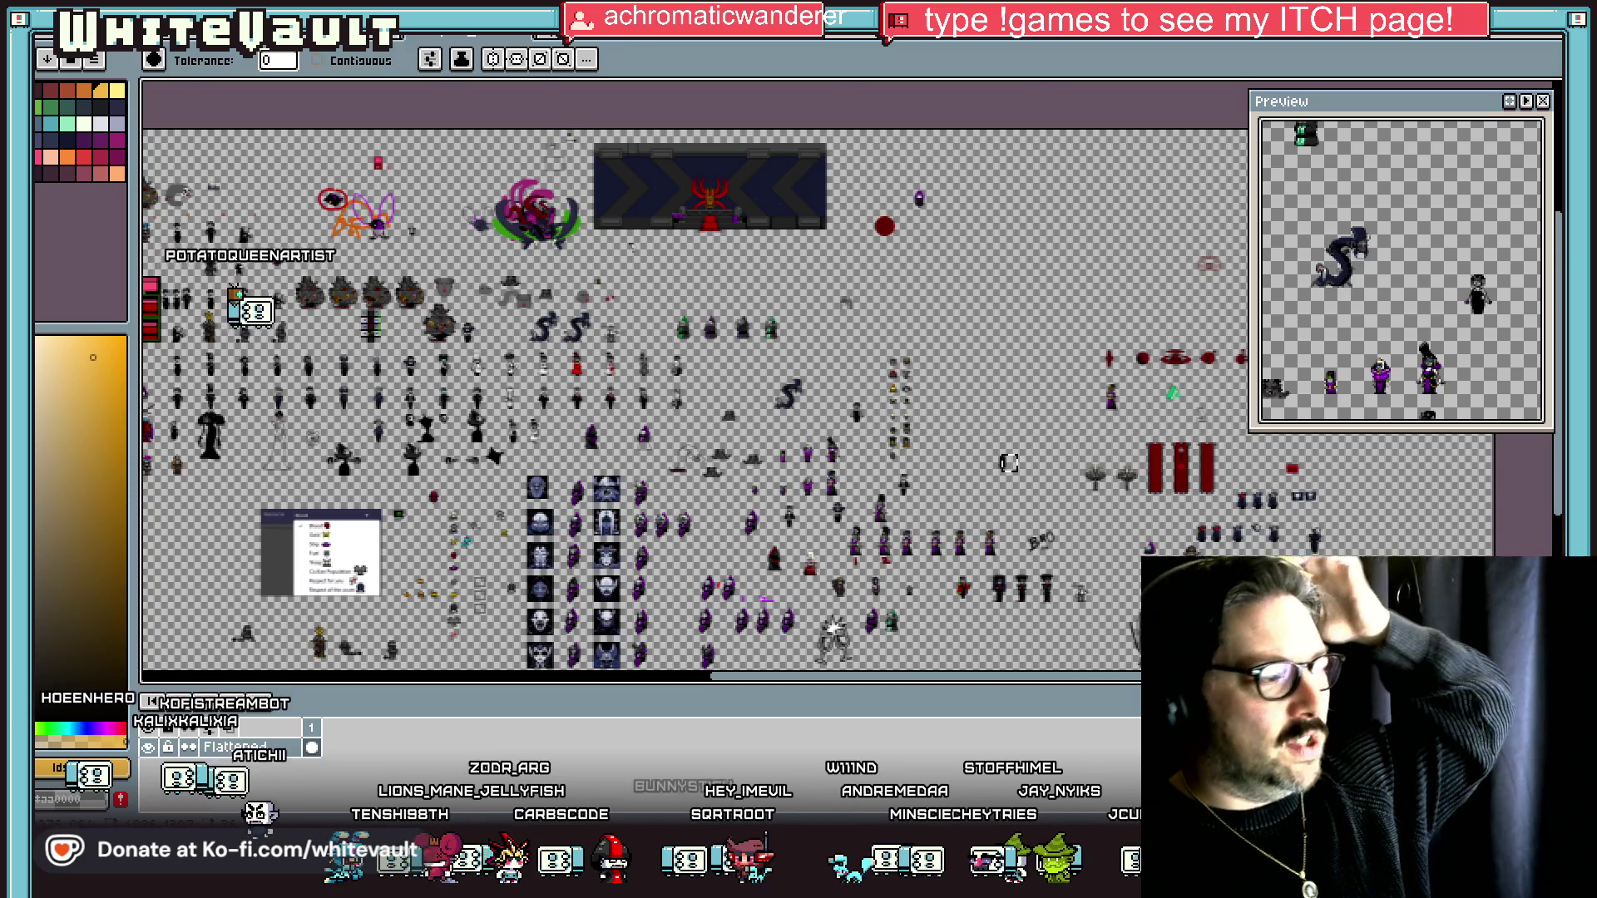
scroll(652, 529, up, 3)
scroll(800, 506, up, 2)
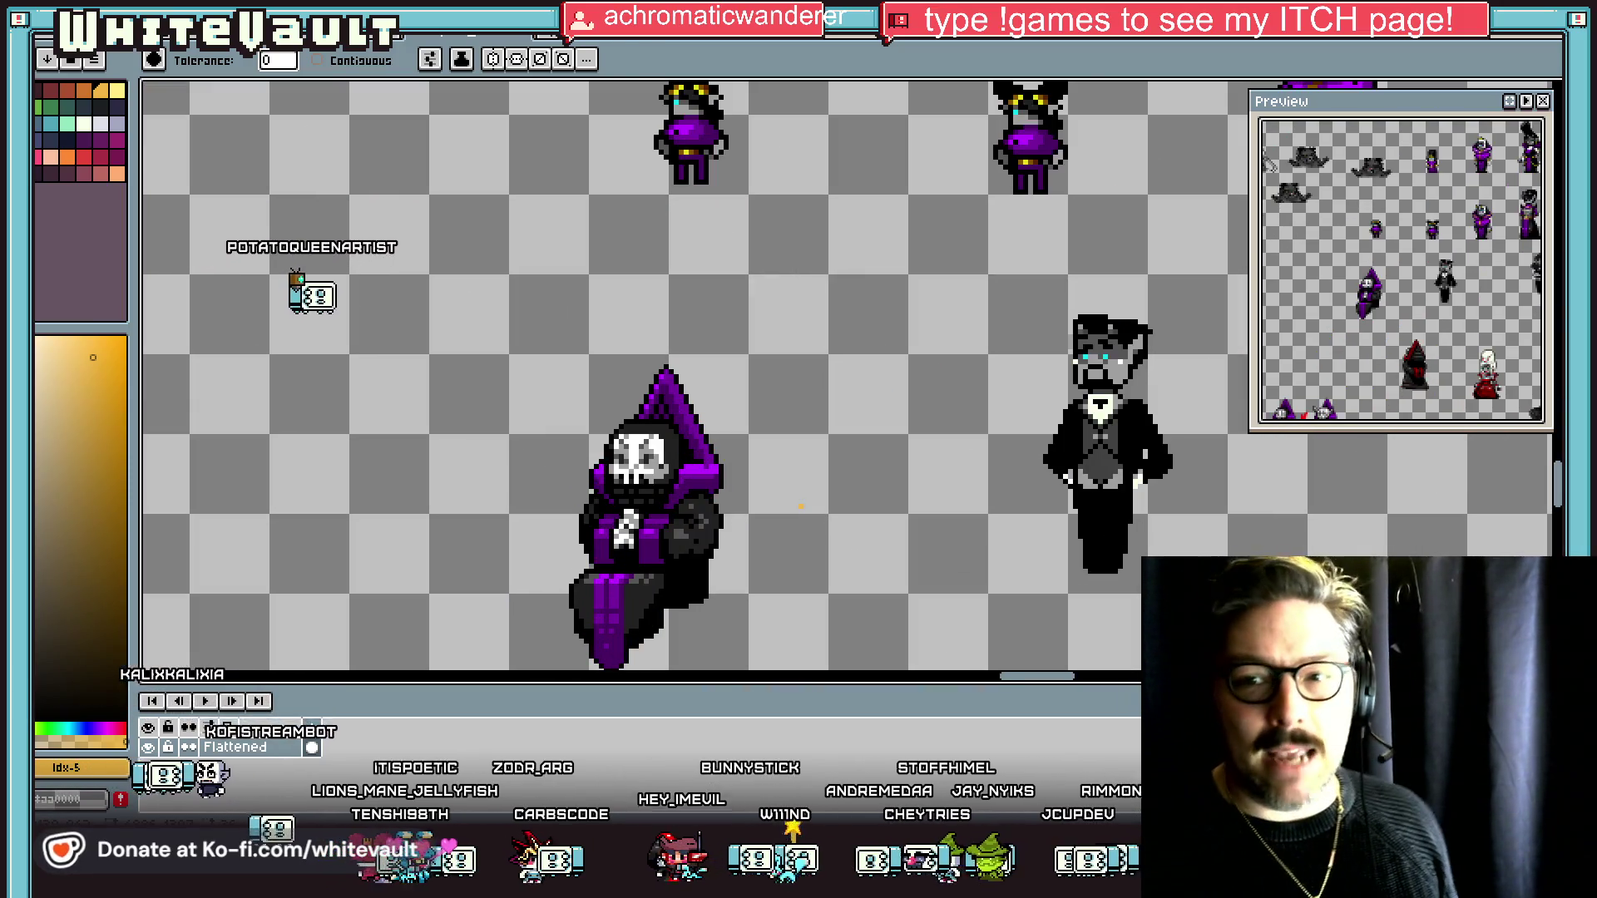